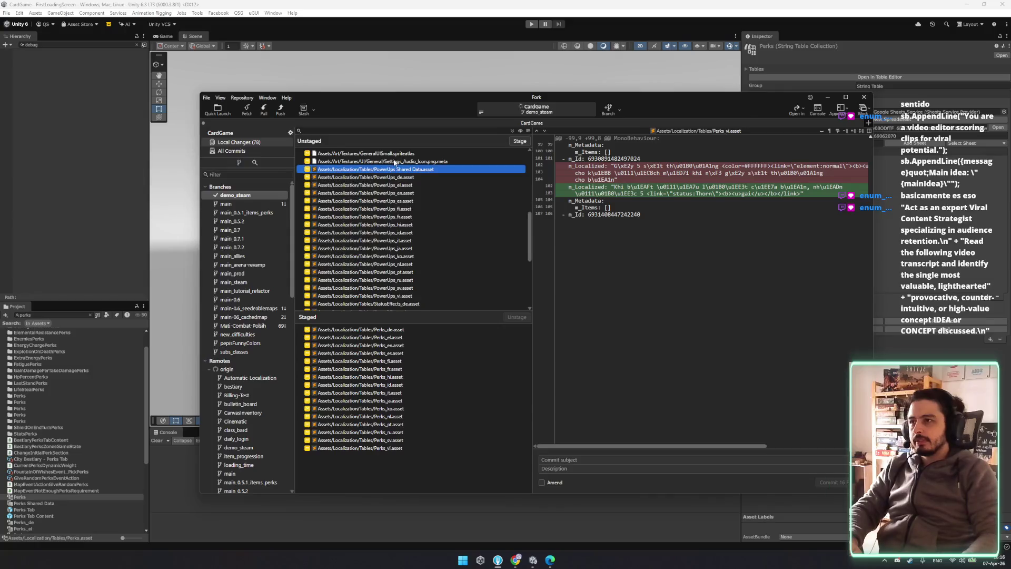
- Review the StatusEffects localization diffs for Swedish, French, German, Greek, English, Spanish and Vietnamese
click(407, 272)
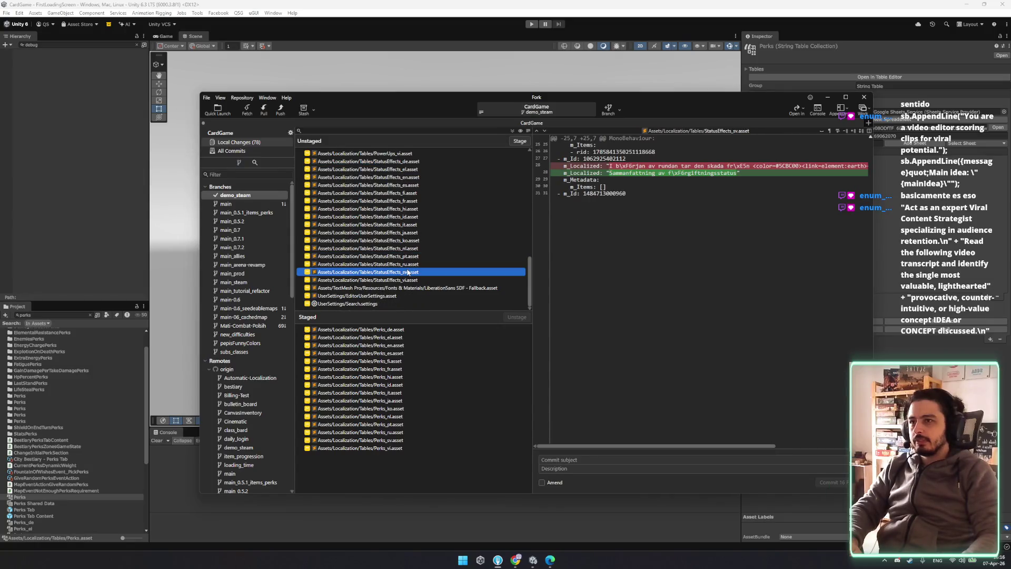
click(387, 200)
scroll(387, 240, up, 2)
click(397, 225)
click(406, 209)
click(409, 218)
click(409, 210)
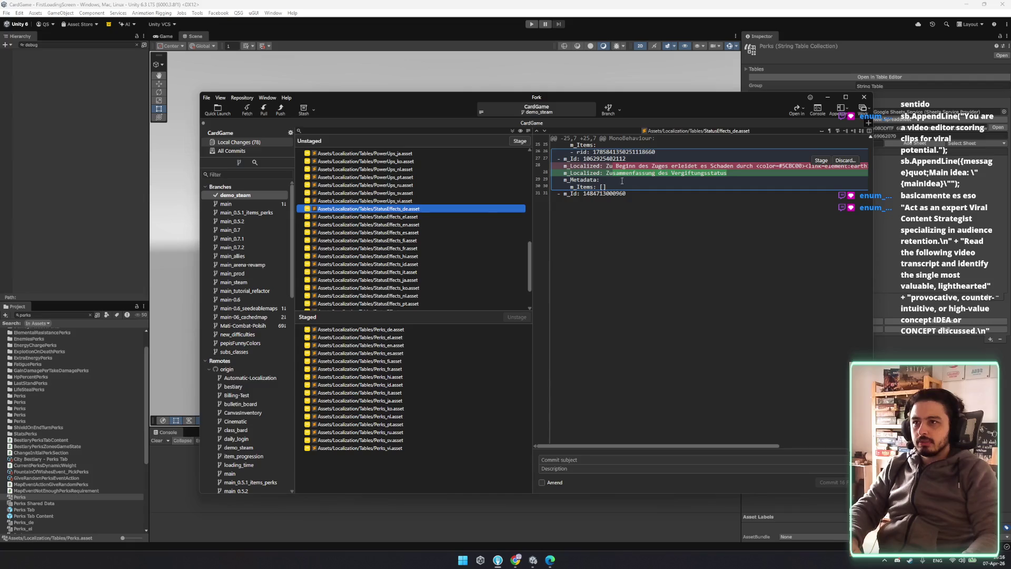
click(419, 225)
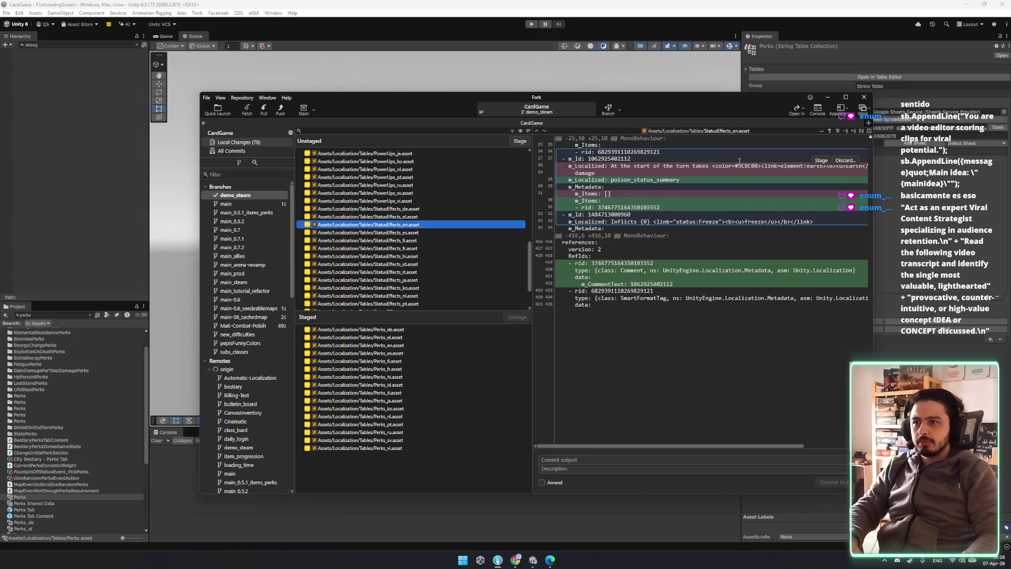
click(415, 233)
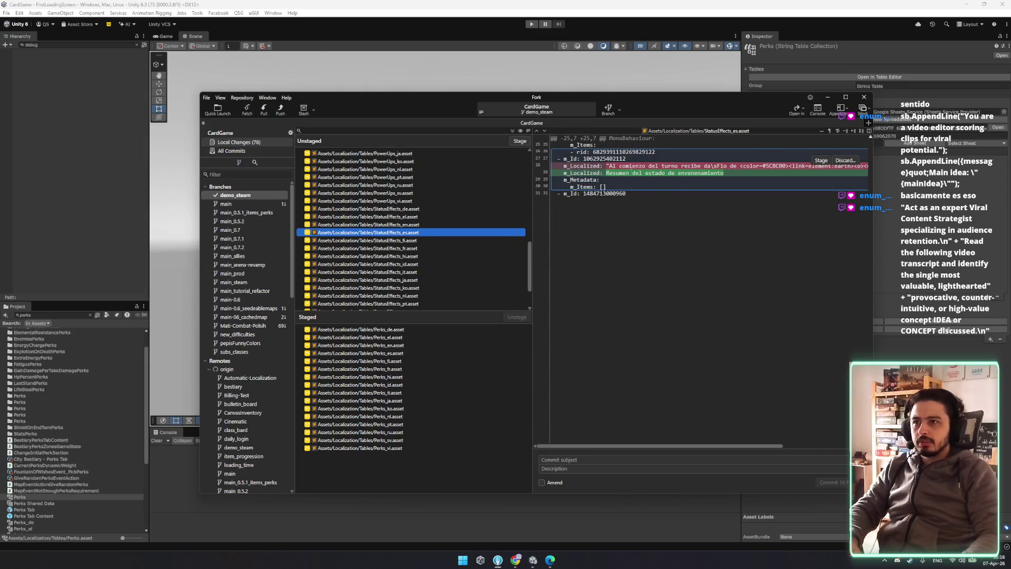
click(420, 249)
click(416, 232)
click(414, 224)
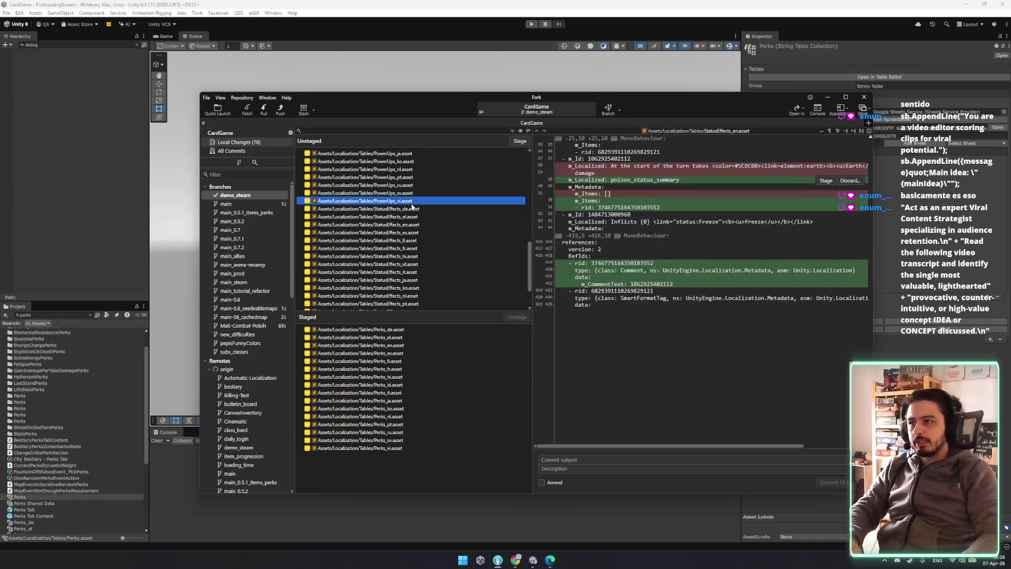
click(400, 275)
- Discard the unstaged PowerUps and StatusEffects localization file changes
scroll(400, 271, up, 4)
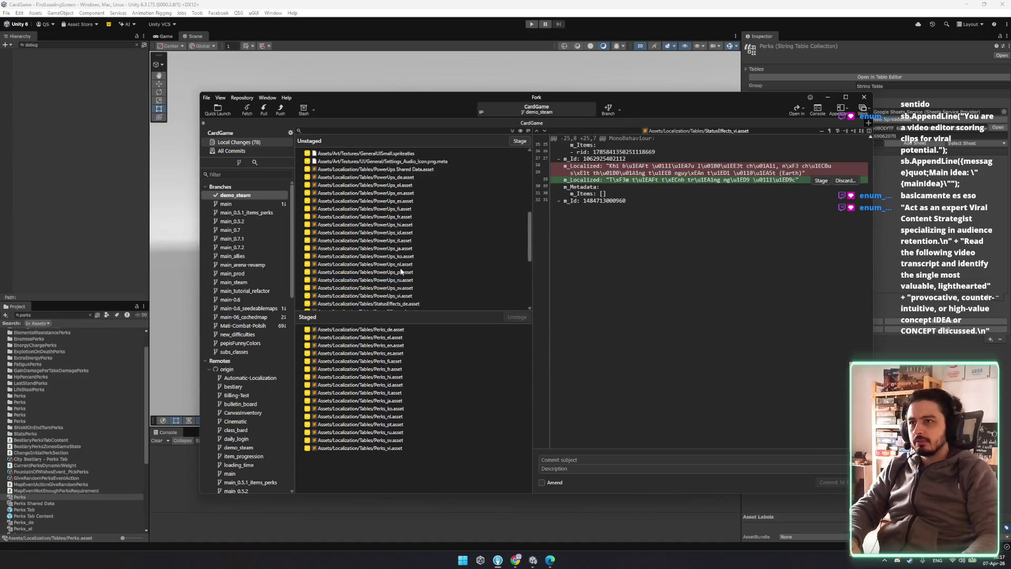
scroll(400, 272, up, 1)
shift+click(409, 193)
key(Delete)
key(Return)
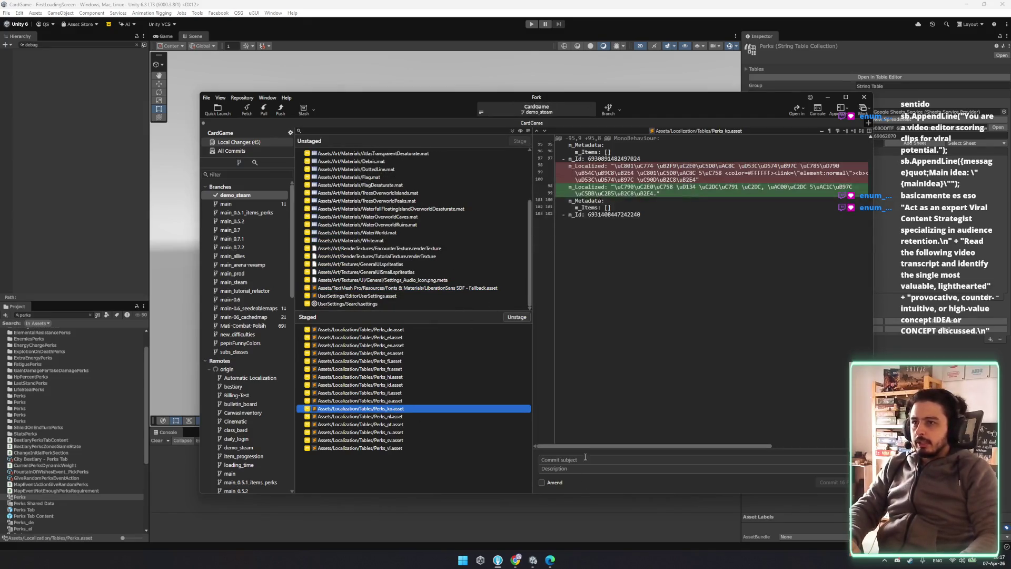
- Commit the 16 staged files with the message 'Changed thorns localization'
click(614, 462)
text(Changed thorns locali)
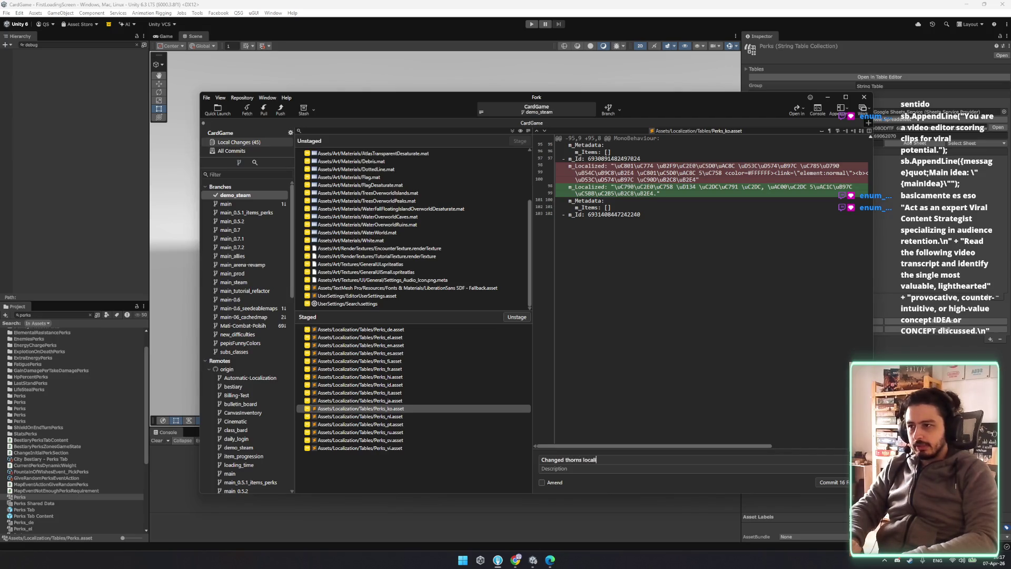
text(zation)
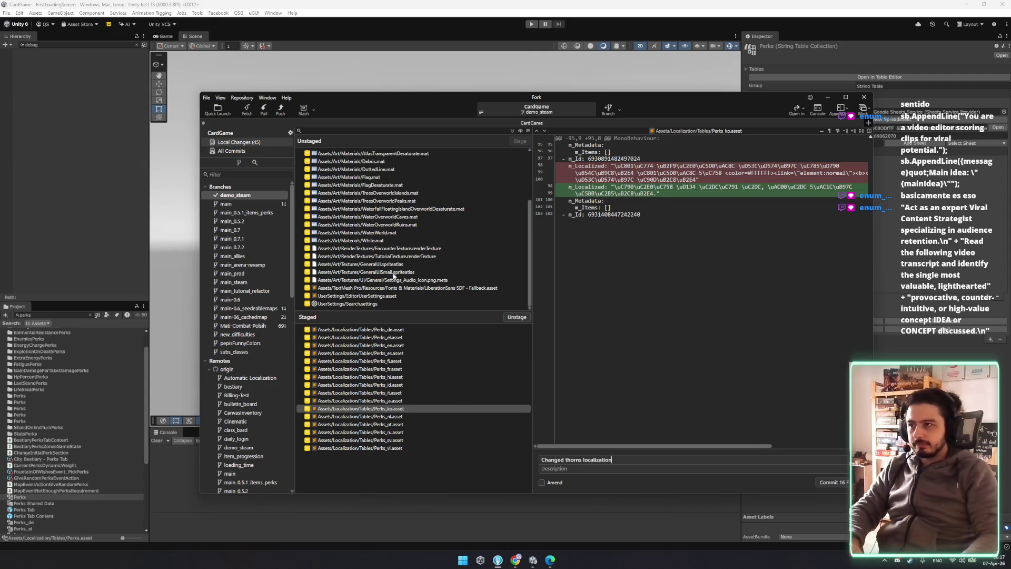
click(394, 287)
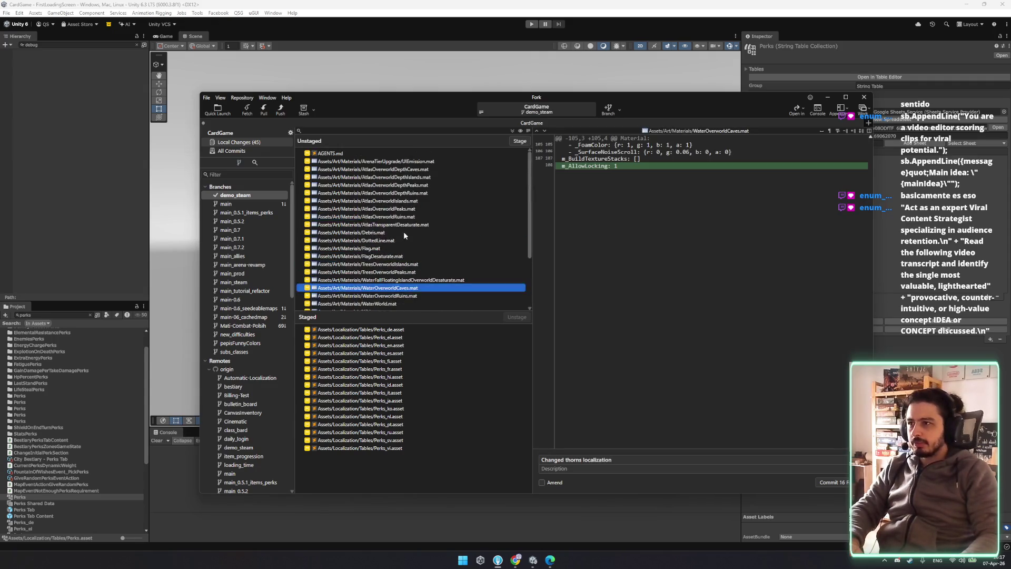
click(395, 241)
click(386, 330)
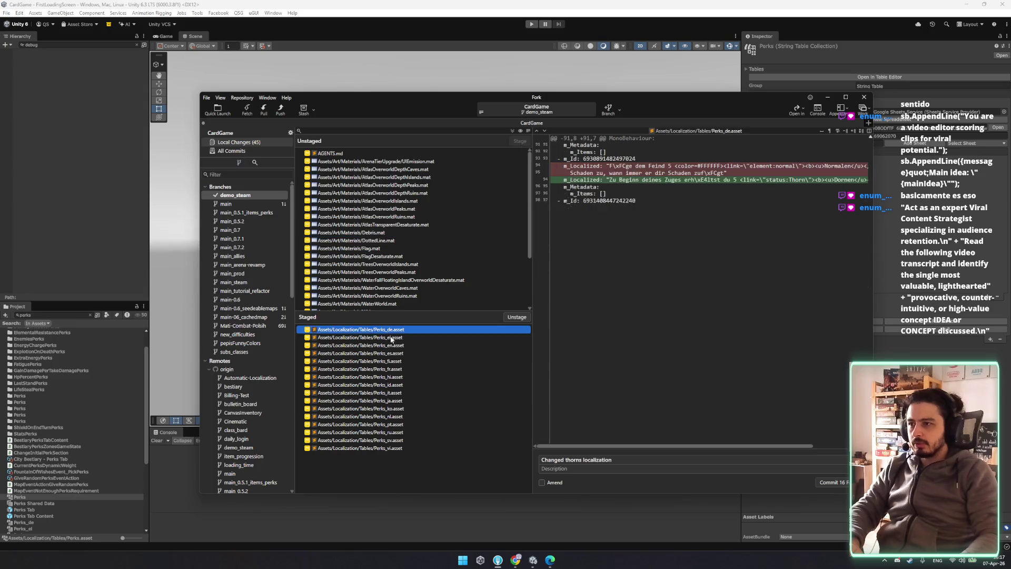
click(831, 482)
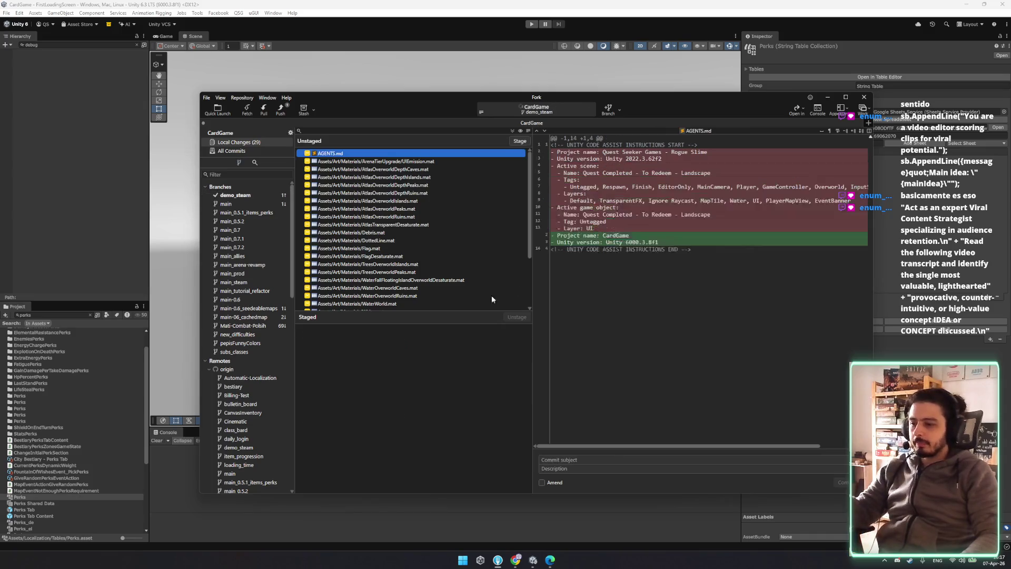
- Push demo_steam to origin and bring the browser's Trello board tab to the front
click(282, 110)
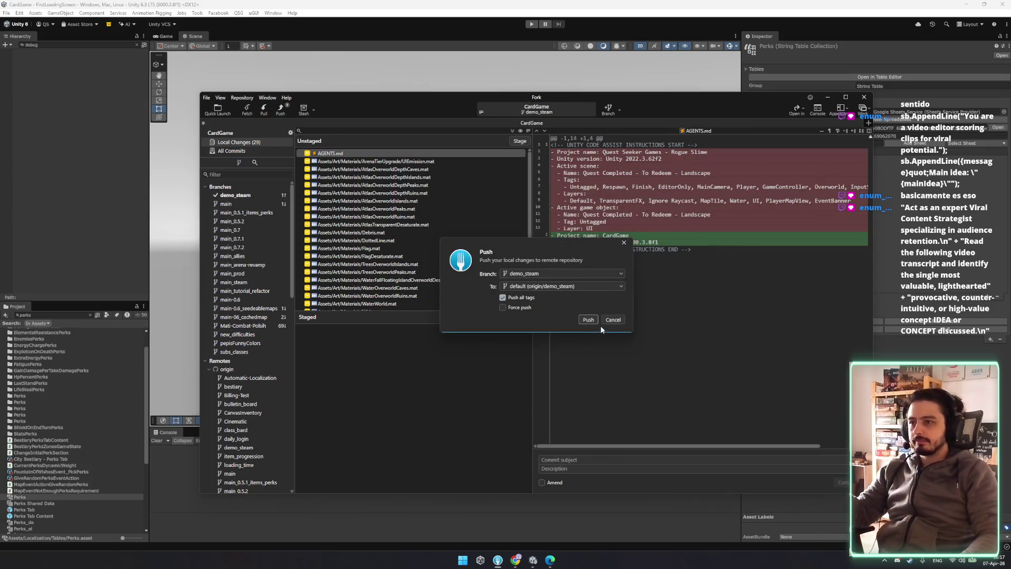
click(588, 320)
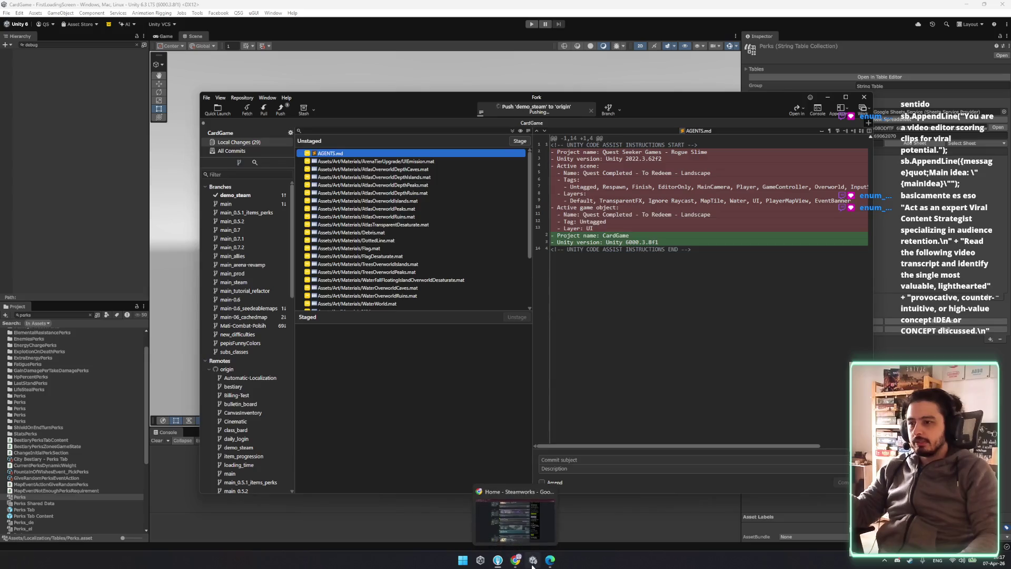
click(518, 561)
click(516, 562)
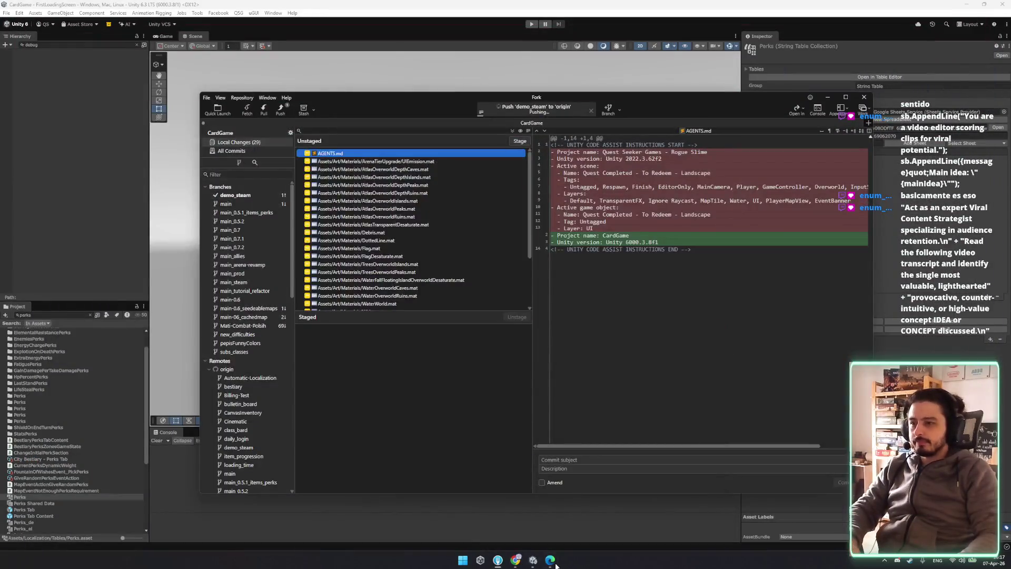
click(515, 562)
click(515, 562)
click(516, 562)
key(ctrl+Tab)
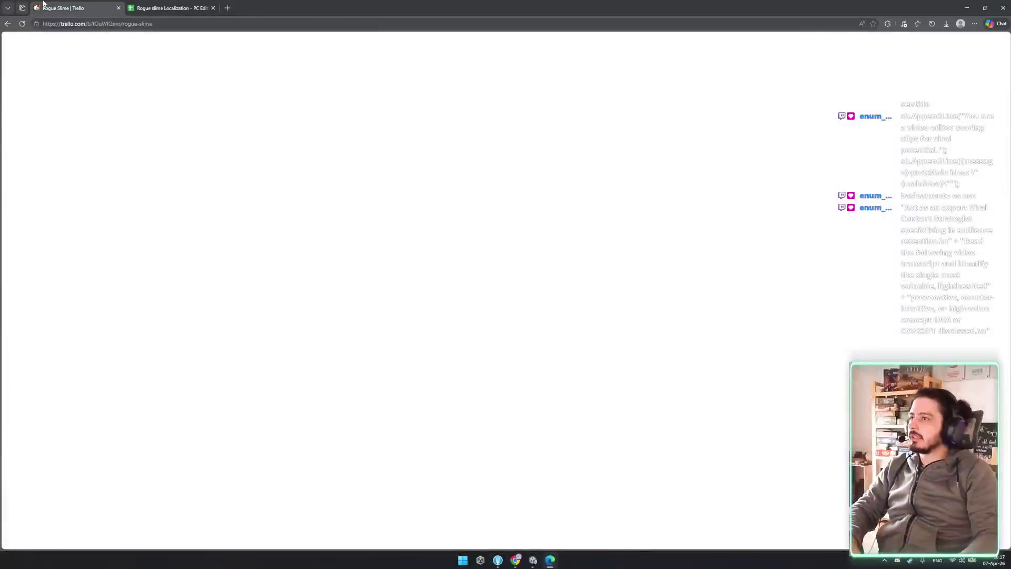
- Drag the perk-order and bear-image cards from POLISH STEAM into DOING, then return to Fork
mouse_move(311, 310)
mouse_down()
mouse_move(390, 247)
mouse_move(405, 185)
mouse_up()
mouse_move(281, 337)
mouse_down()
mouse_move(421, 248)
mouse_move(425, 257)
mouse_up()
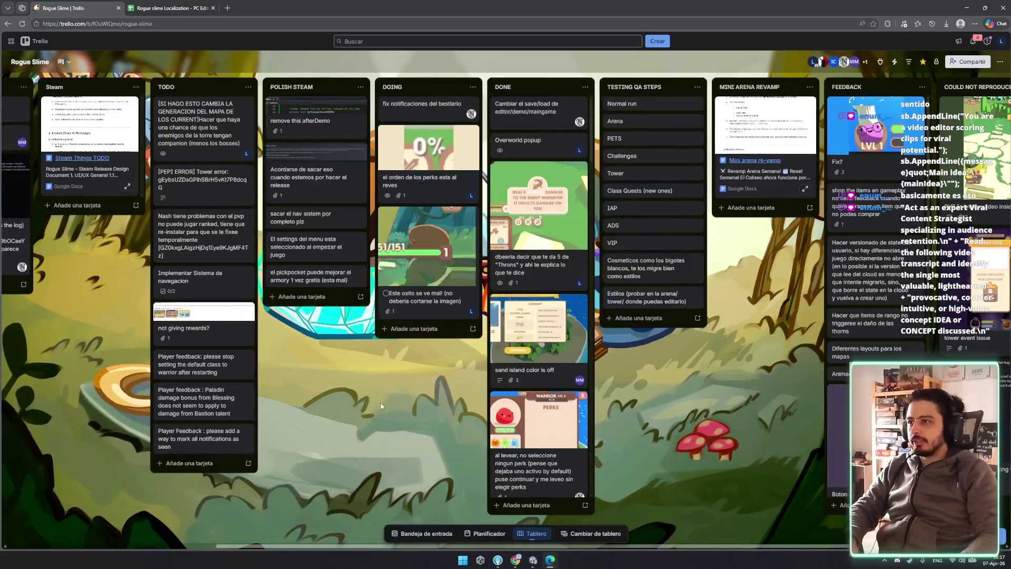
key(alt+Tab)
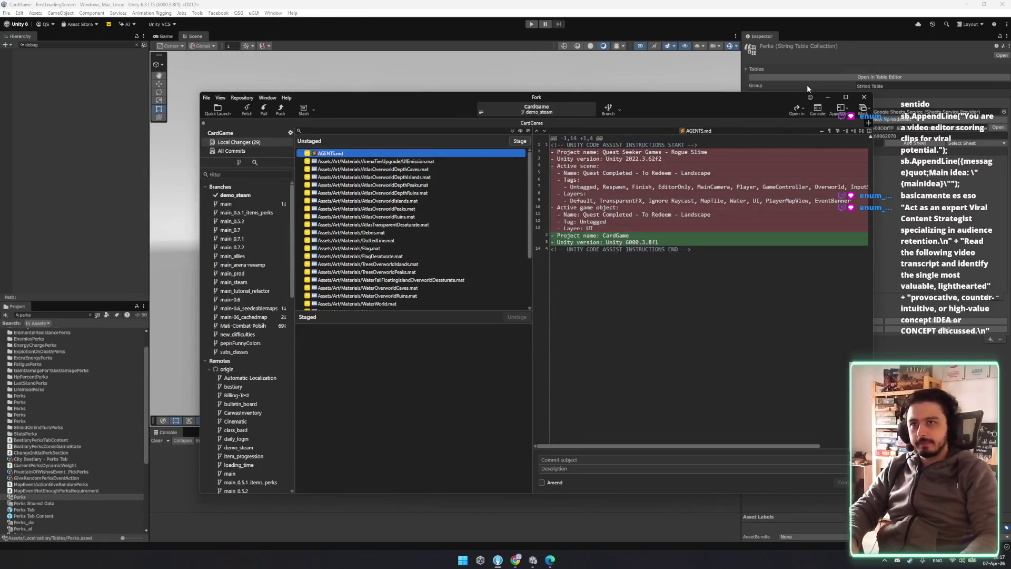
- Enter Play mode, start a new game and take the THORNS perk
click(531, 24)
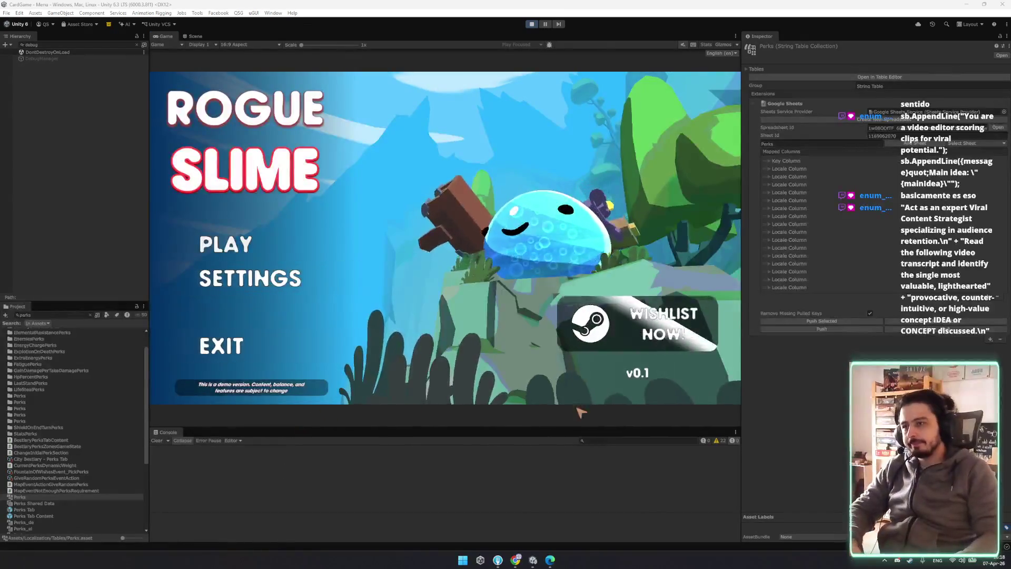
click(311, 240)
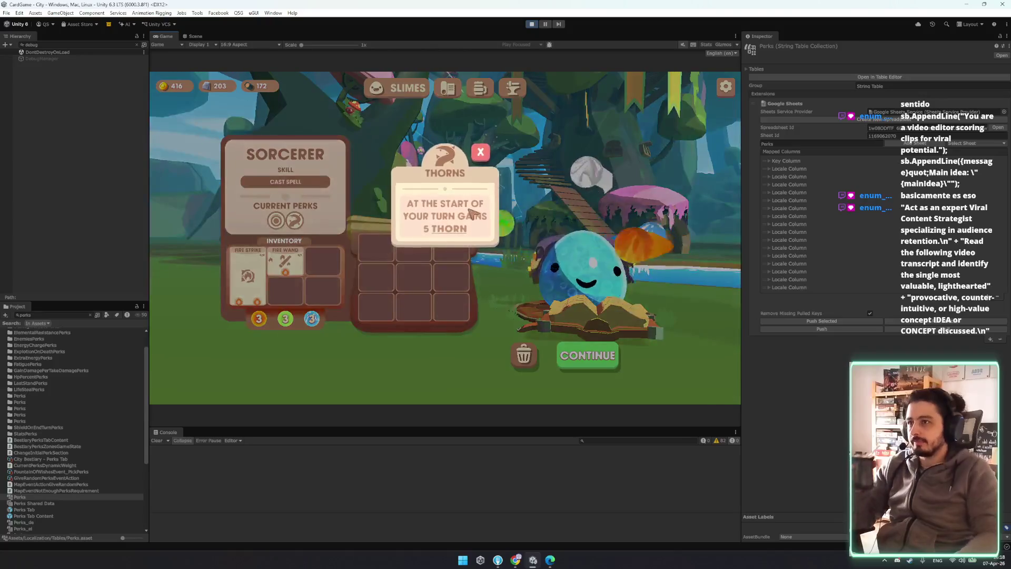
click(480, 152)
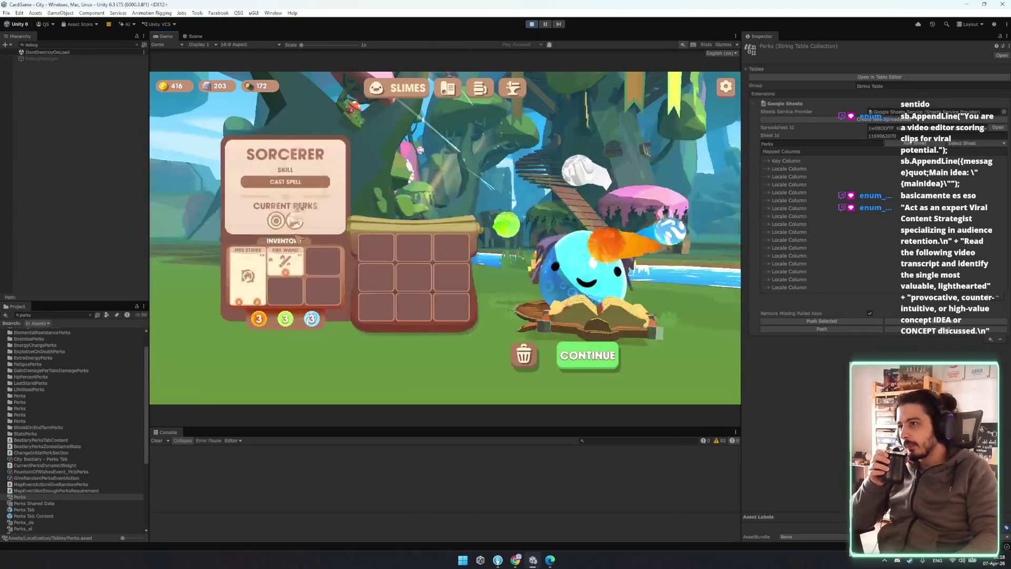
- Inspect the THORNS and BLAZE perk popups and the Fire Wand and Fire Strike card details
click(303, 226)
mouse_move(454, 231)
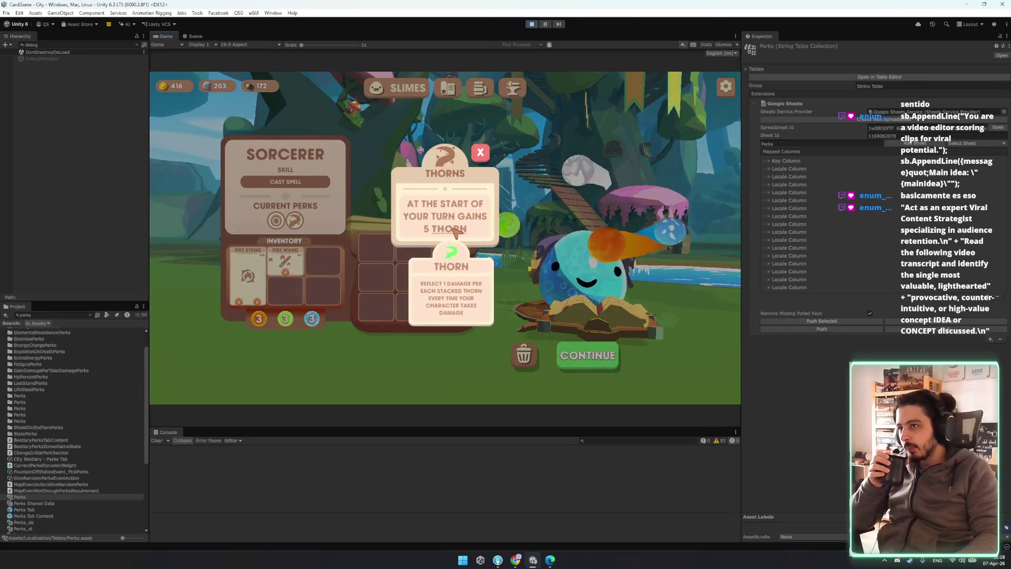
click(304, 227)
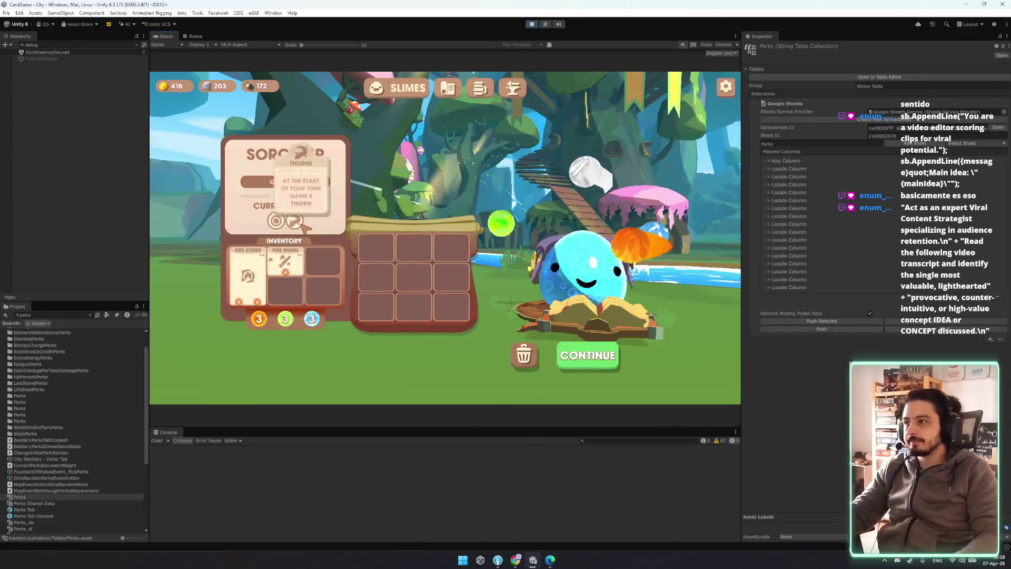
click(304, 227)
mouse_move(457, 231)
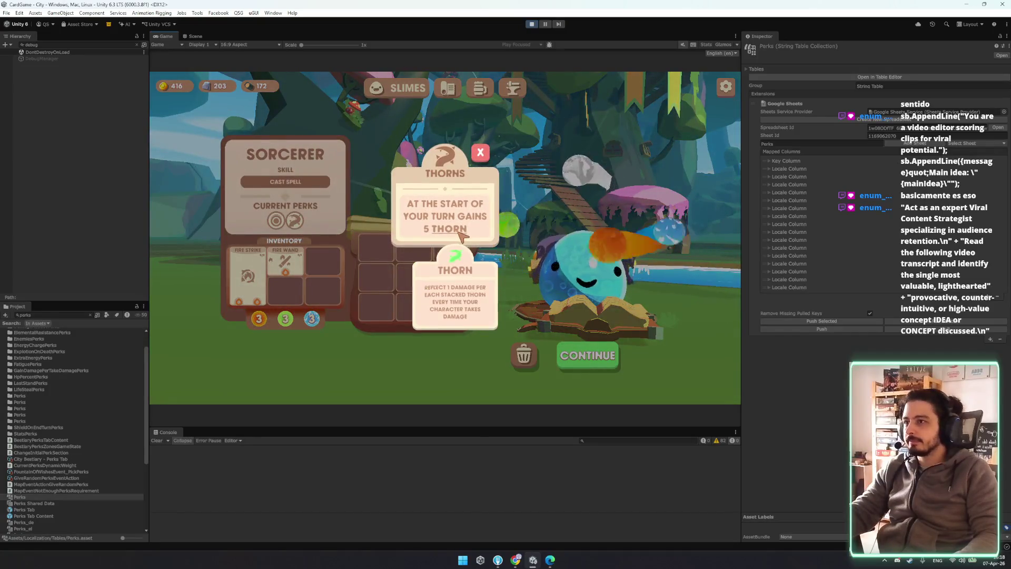
click(294, 220)
click(294, 220)
click(286, 220)
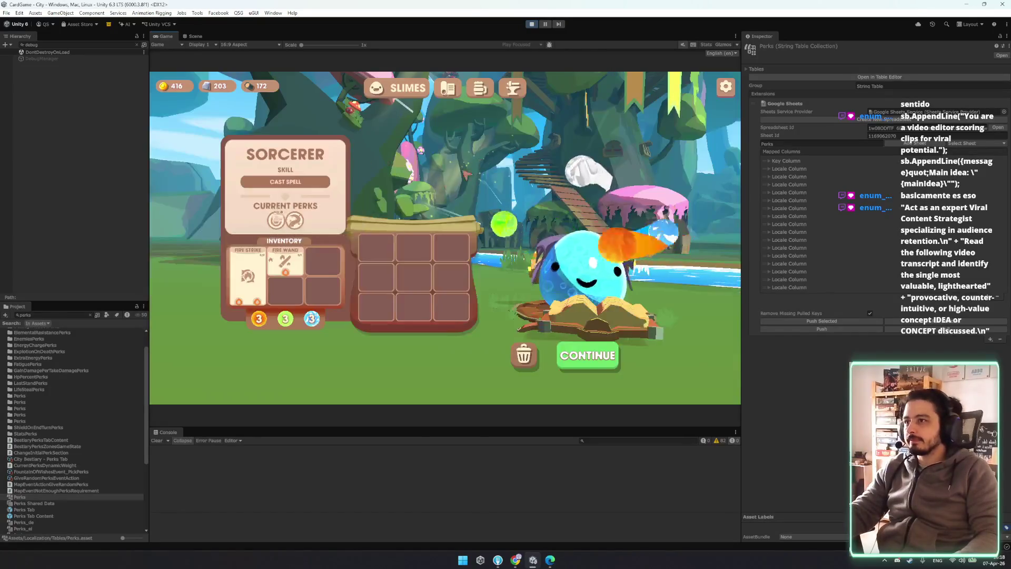
click(284, 263)
mouse_move(462, 230)
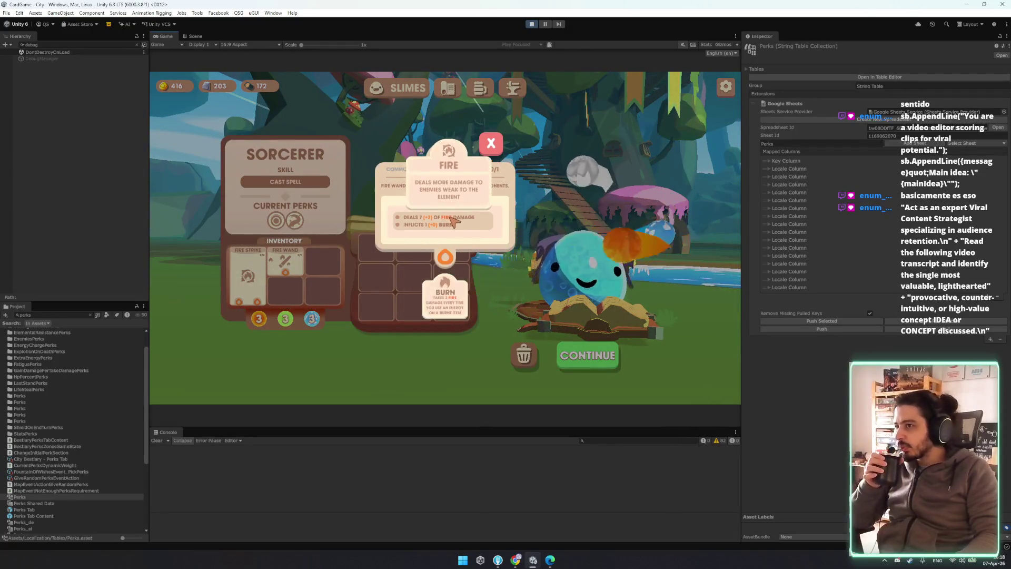
click(249, 277)
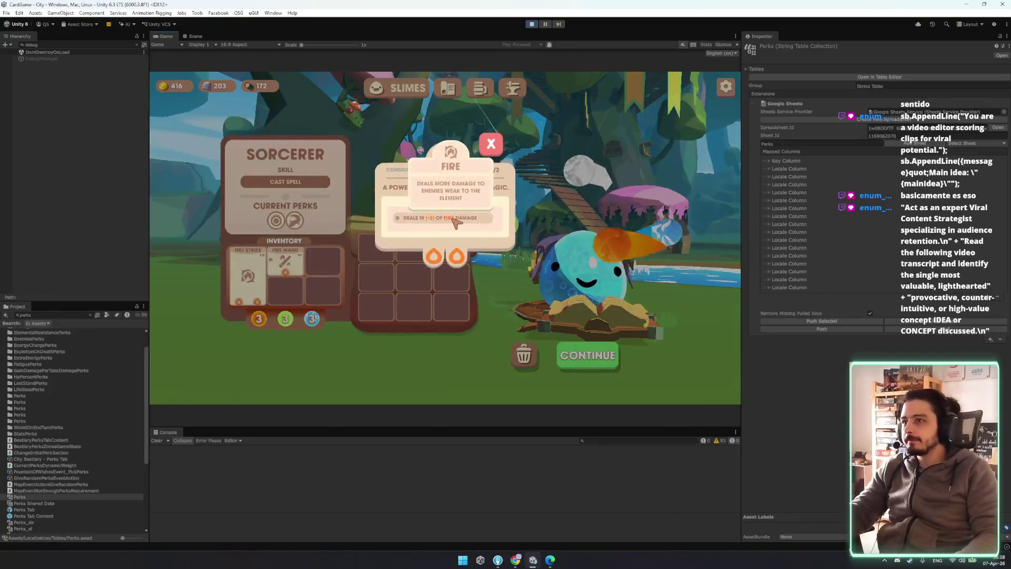
click(490, 146)
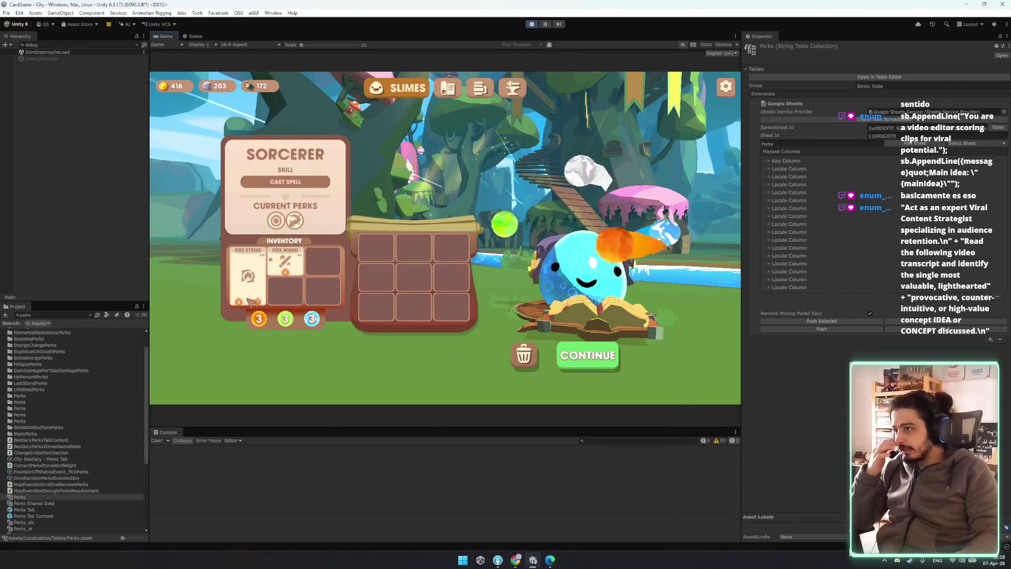
- Visit the tavern quest board, warrior skill tree and slimes inventory, then continue to the map
mouse_move(298, 267)
click(489, 90)
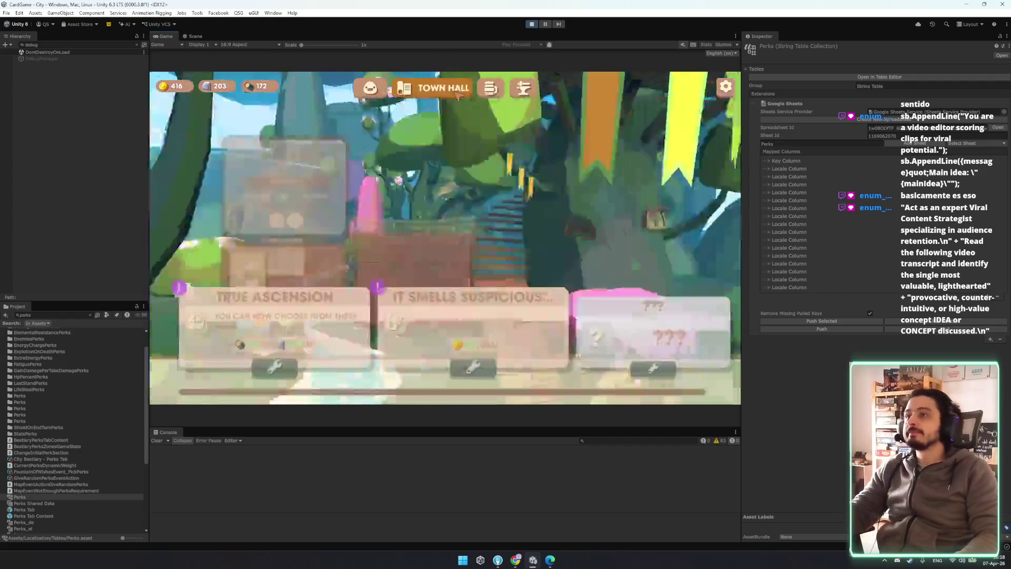
click(508, 91)
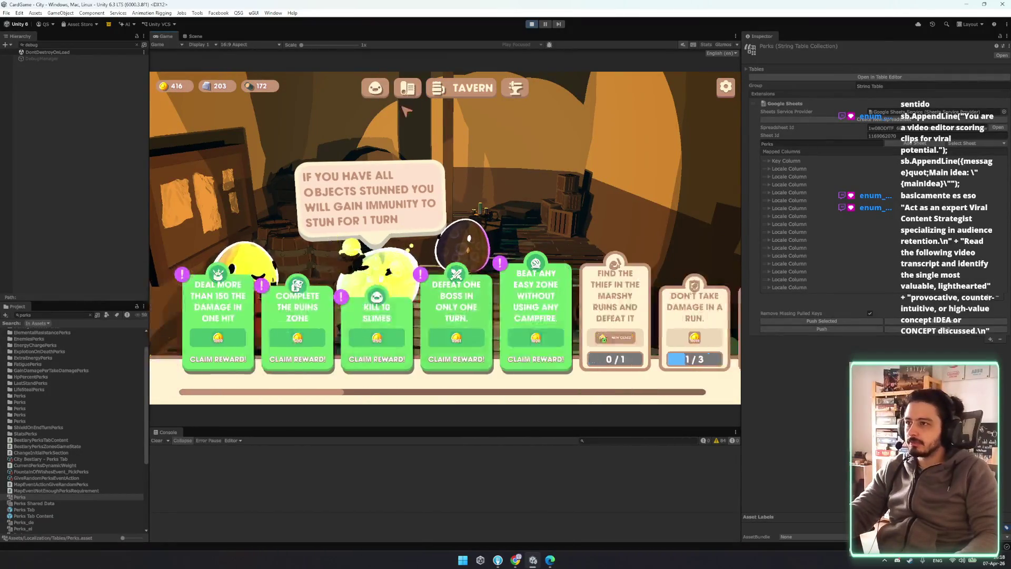
click(378, 90)
mouse_move(299, 188)
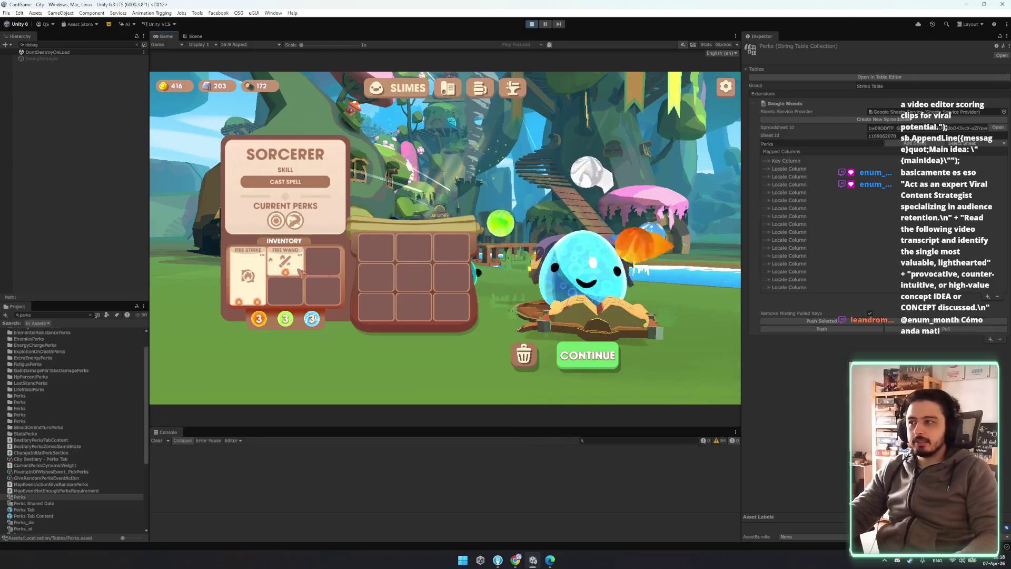
click(605, 366)
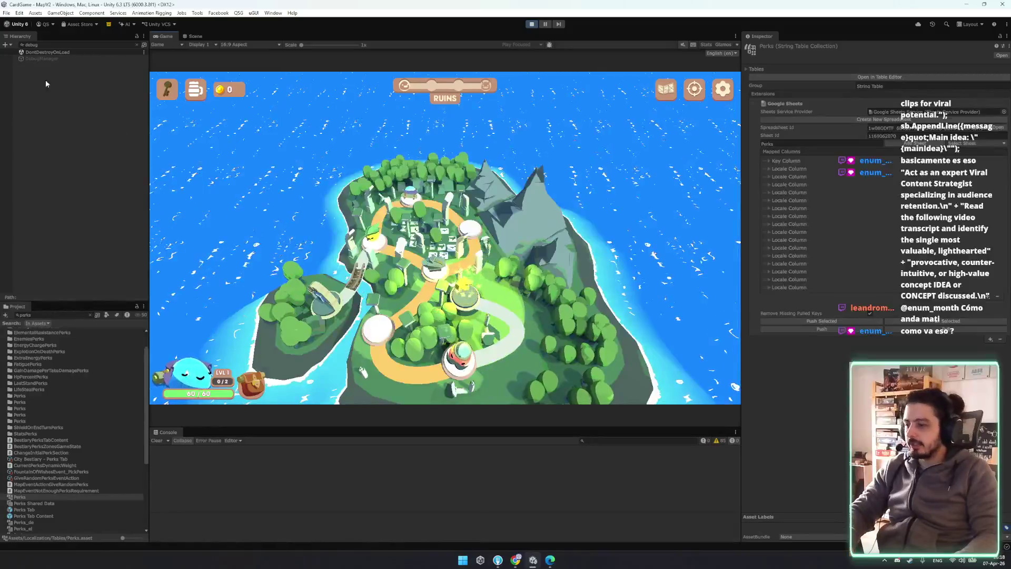
- Select DebugManager in the Hierarchy and enable it to show the debug panel
click(58, 62)
click(42, 58)
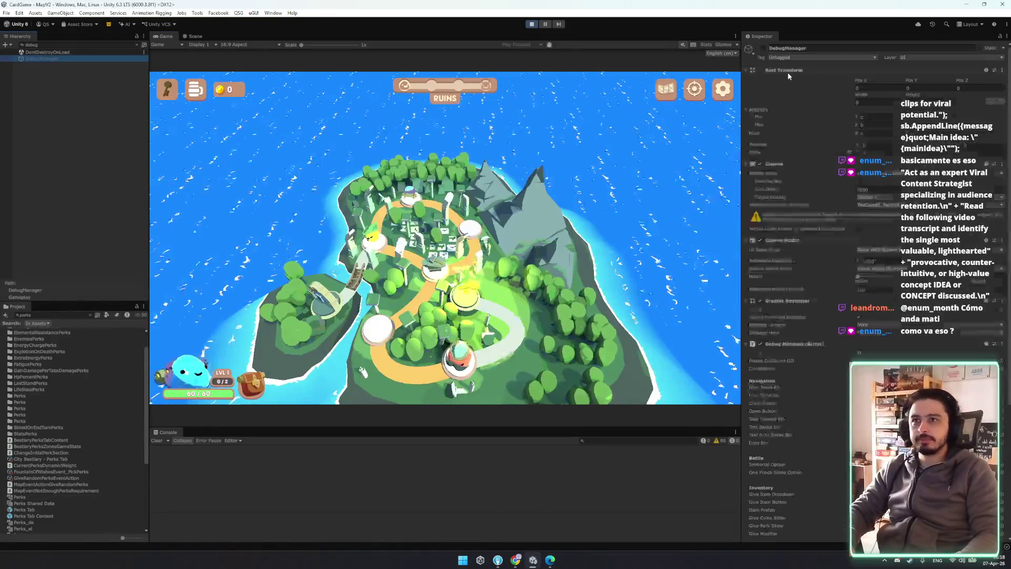
click(763, 47)
- Page the debug panel from MISC to INVENTORY, close it, and start the battle encounter
click(208, 155)
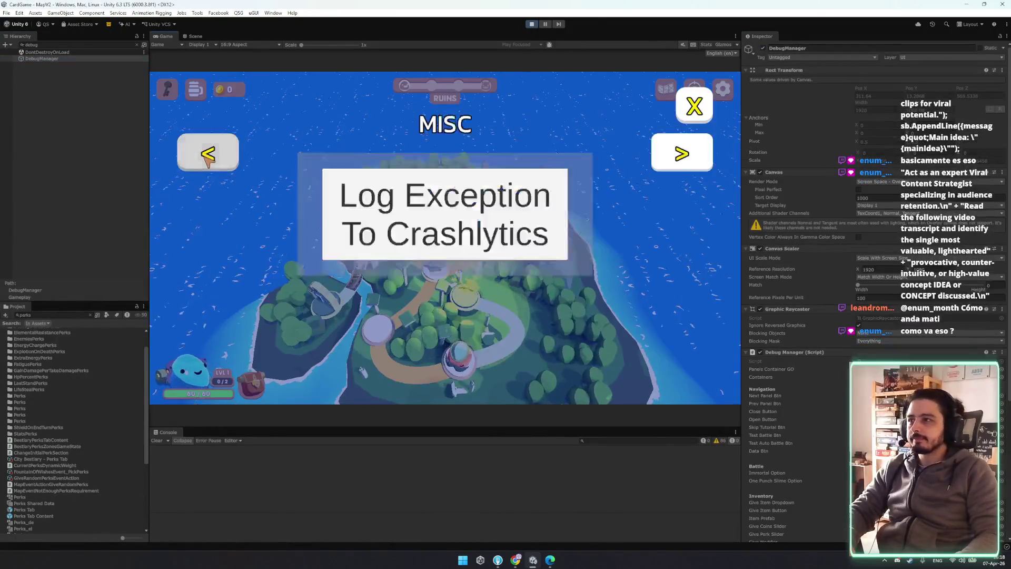
click(680, 153)
click(693, 155)
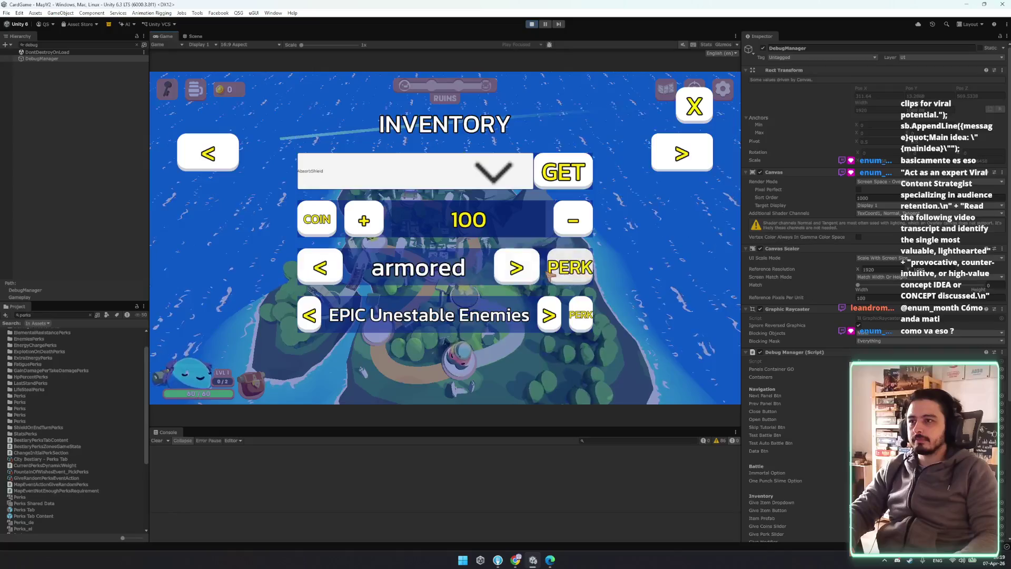
click(694, 107)
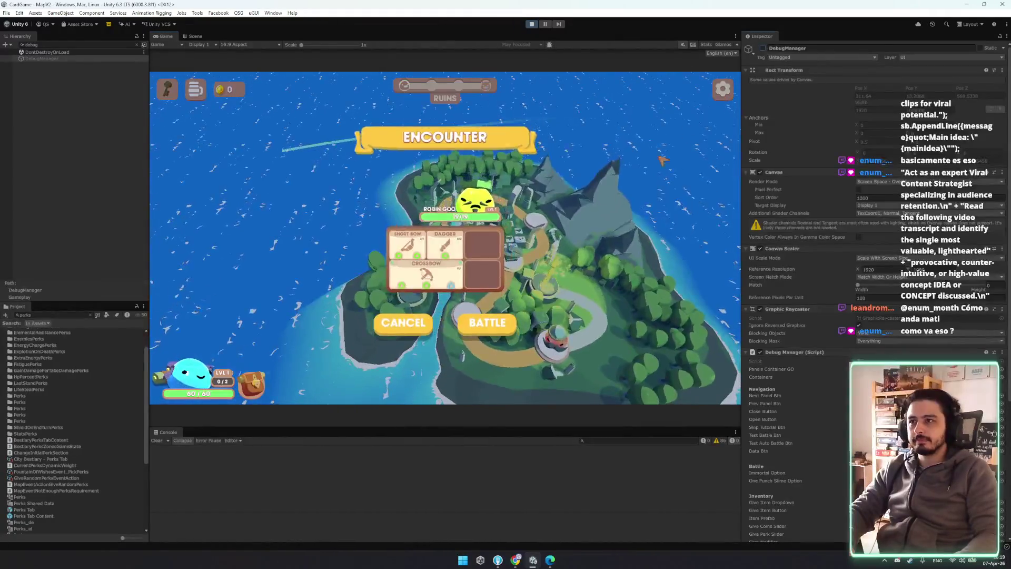
click(488, 323)
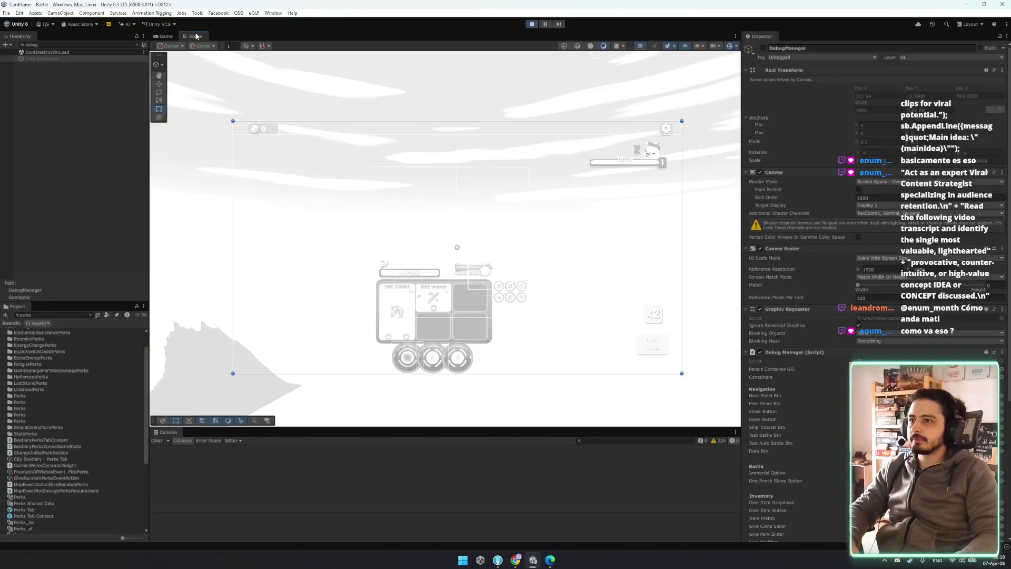
- Frame the battle UI's perk icon grid in the Scene view with the Hierarchy filter cleared
click(191, 35)
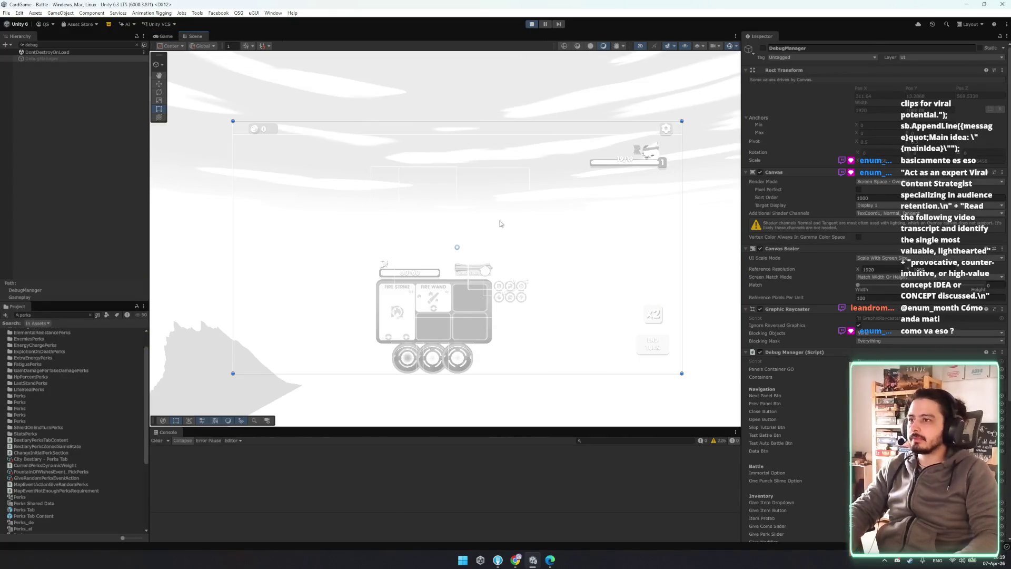
drag(530, 231, 503, 199)
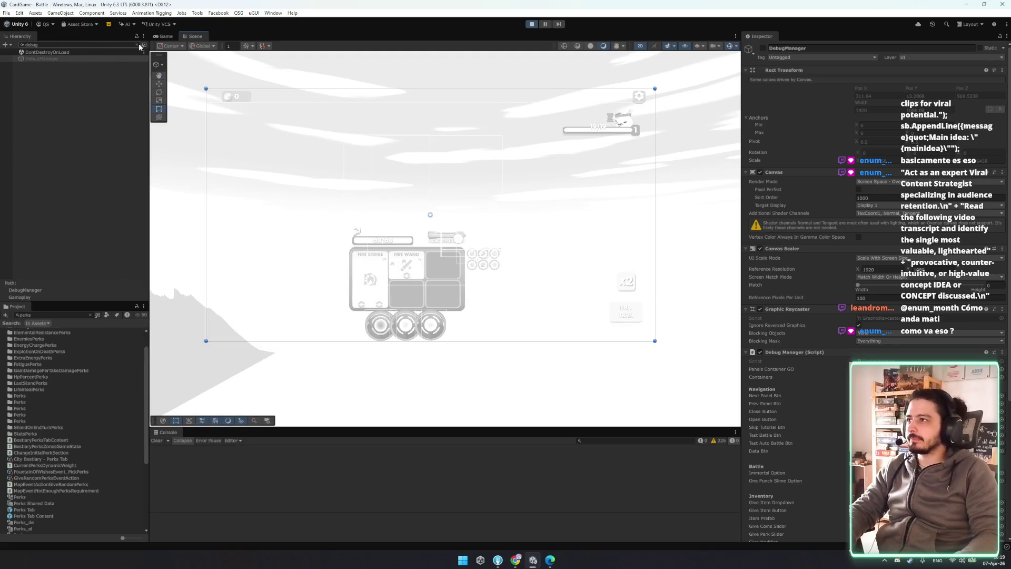
click(139, 46)
scroll(478, 255, up, 8)
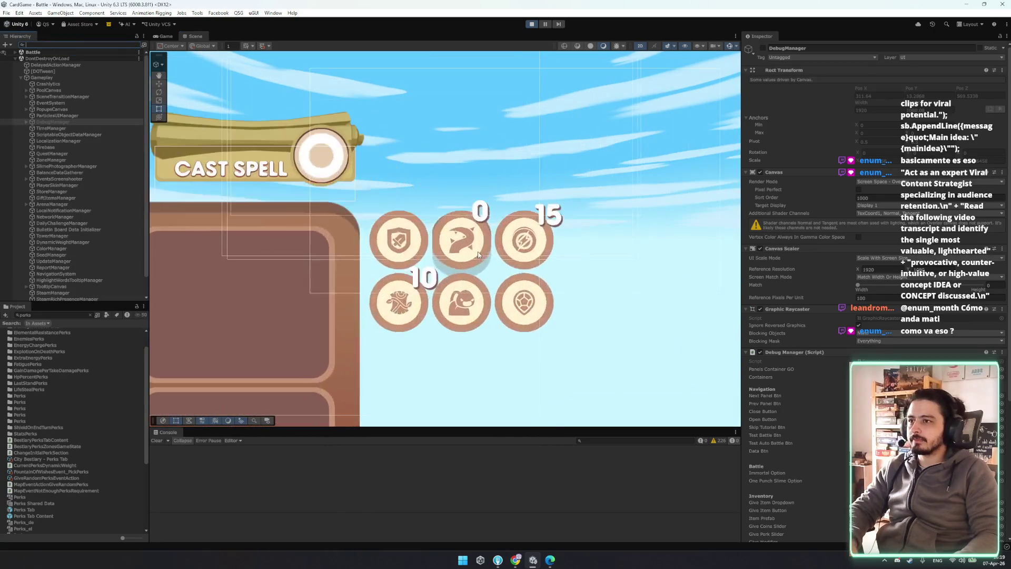
scroll(478, 254, up, 10)
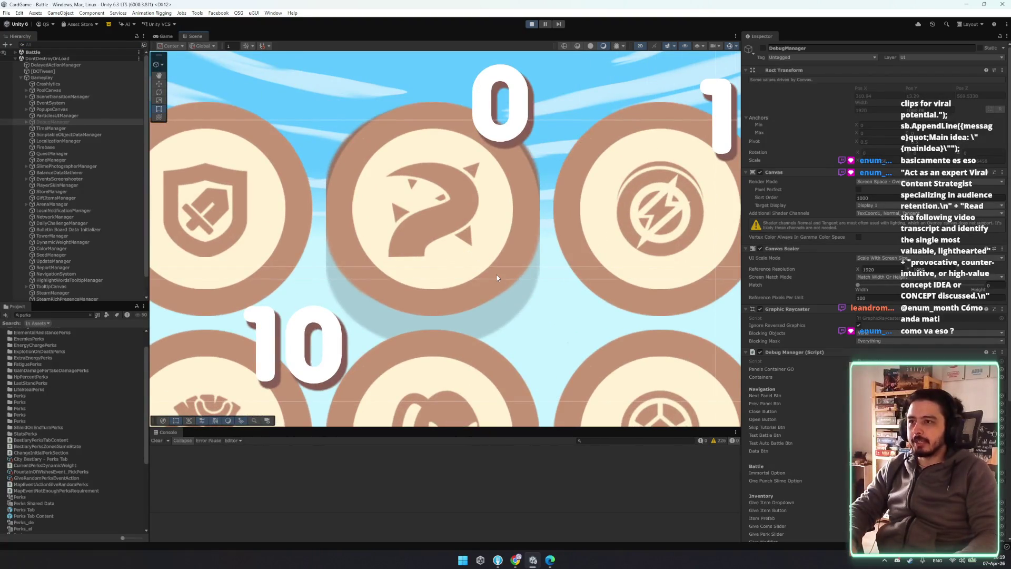
scroll(496, 278, down, 4)
mouse_move(500, 279)
mouse_down()
mouse_move(517, 204)
mouse_move(535, 277)
mouse_up()
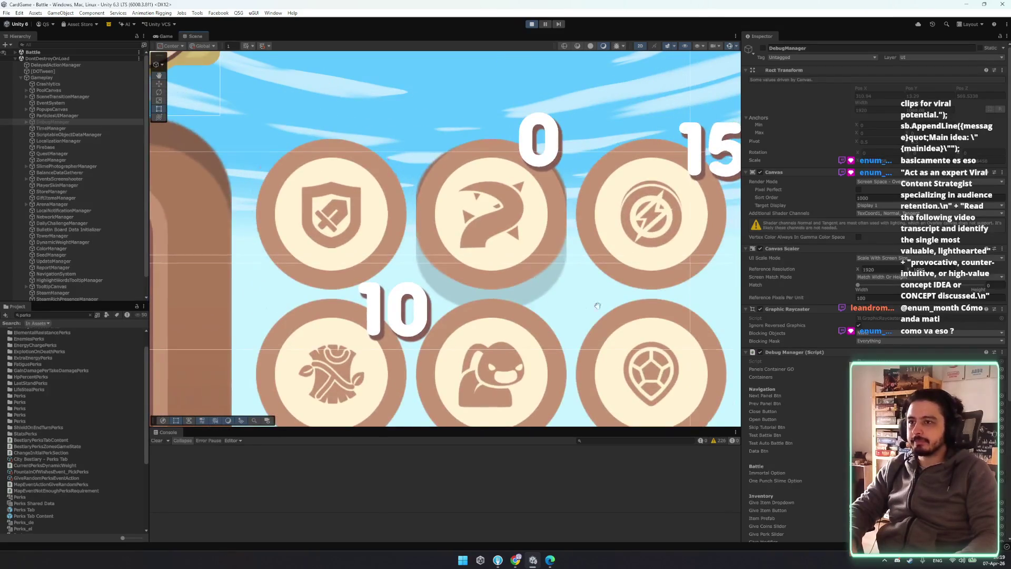
drag(602, 322, 547, 277)
- Inspect a perk icon's children: tooltip, Background layers, Icon Container and the thorn perk icon
right_click(398, 150)
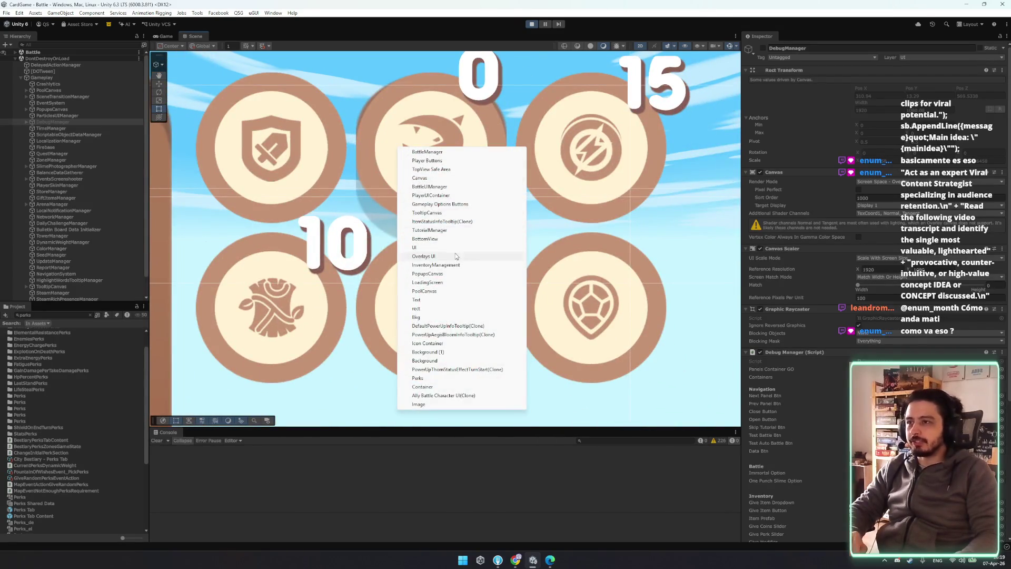
click(463, 326)
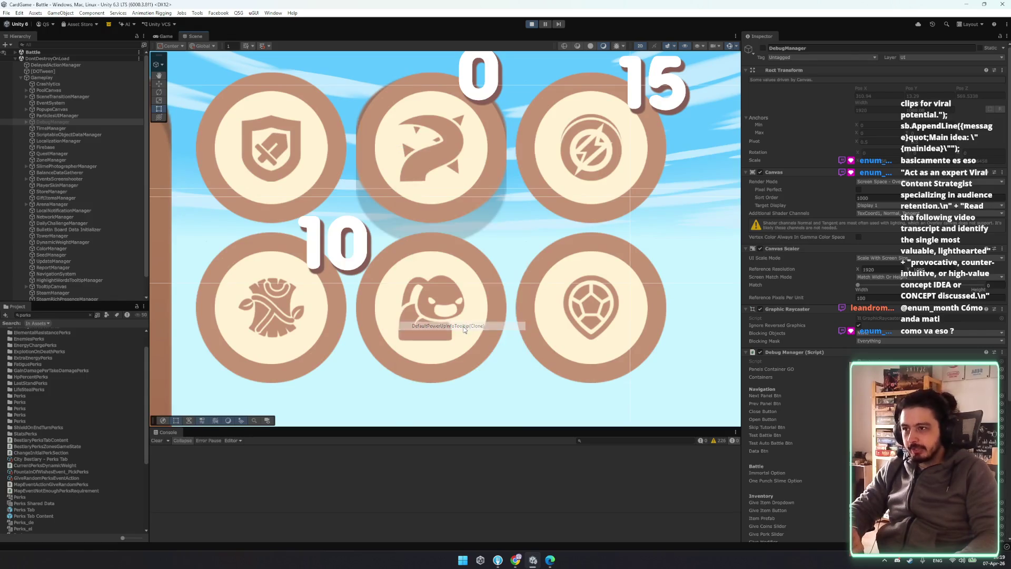
click(94, 241)
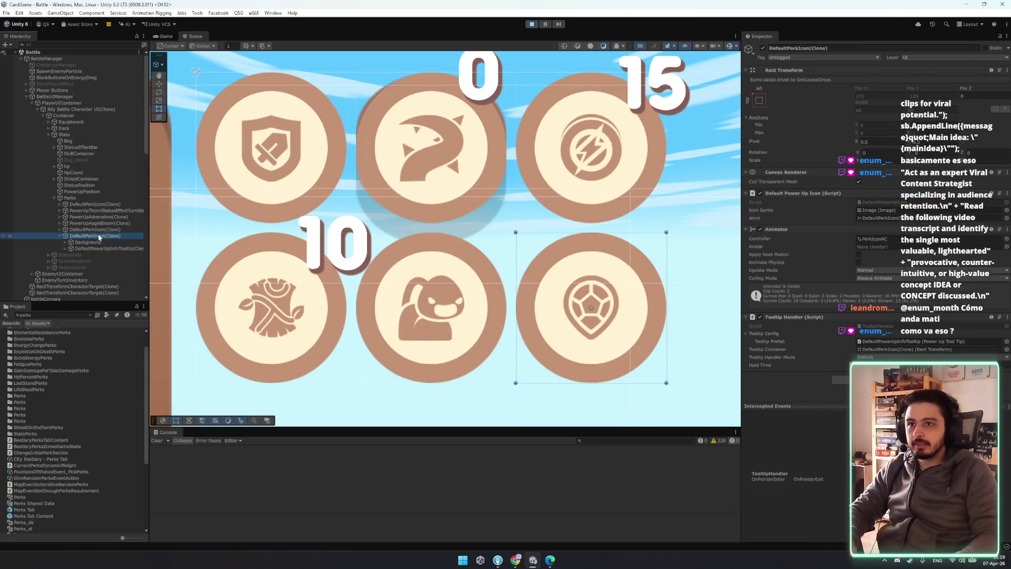
key(ctrl+d)
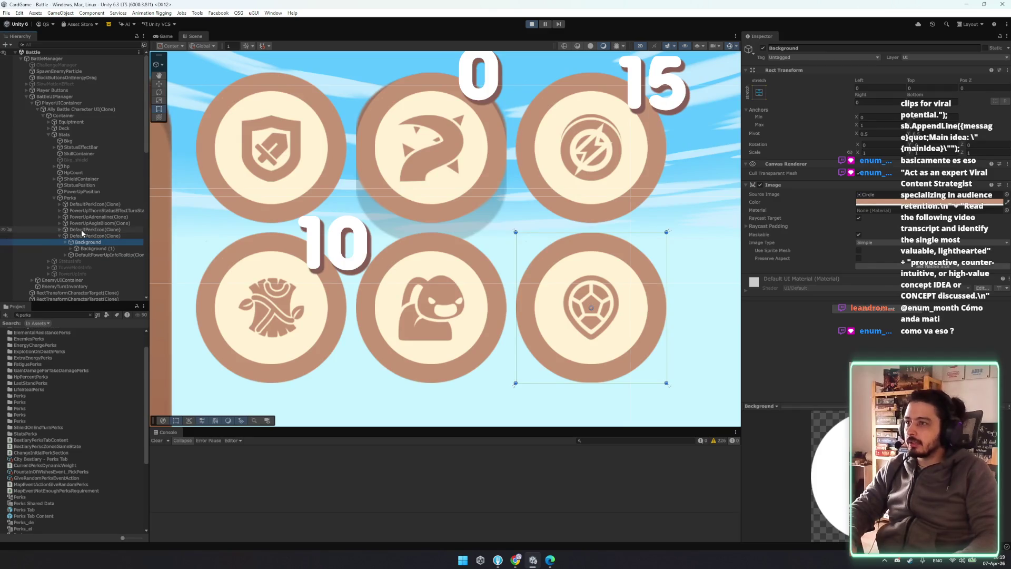
key(ctrl+shift+v)
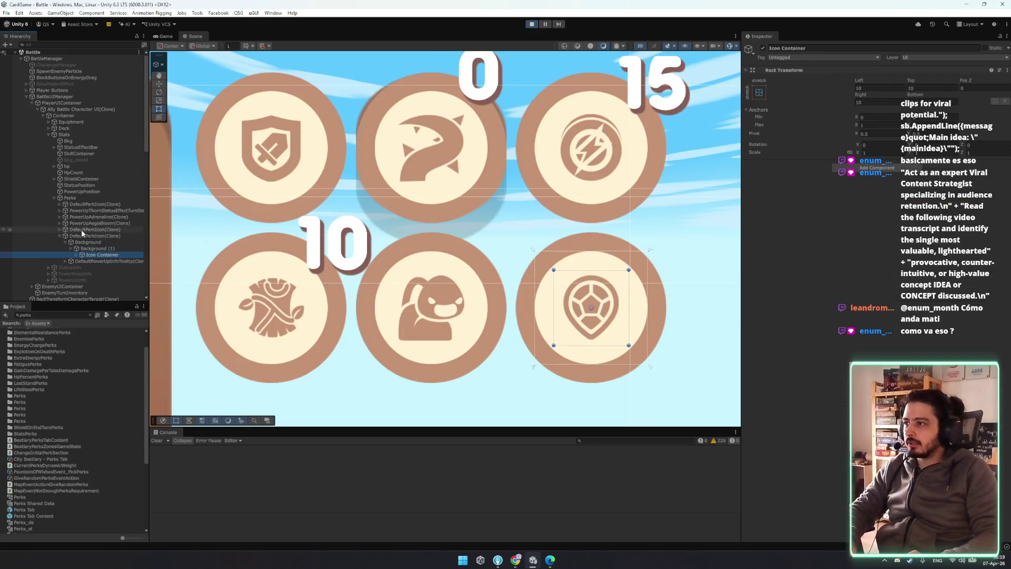
click(81, 231)
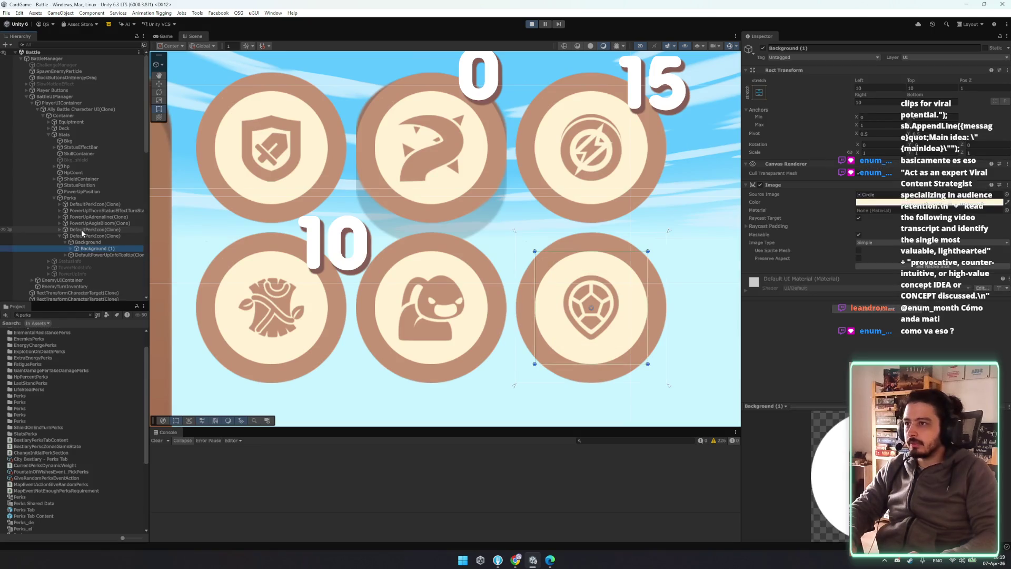
key(Left)
key(Up)
key(Up)
key(Up)
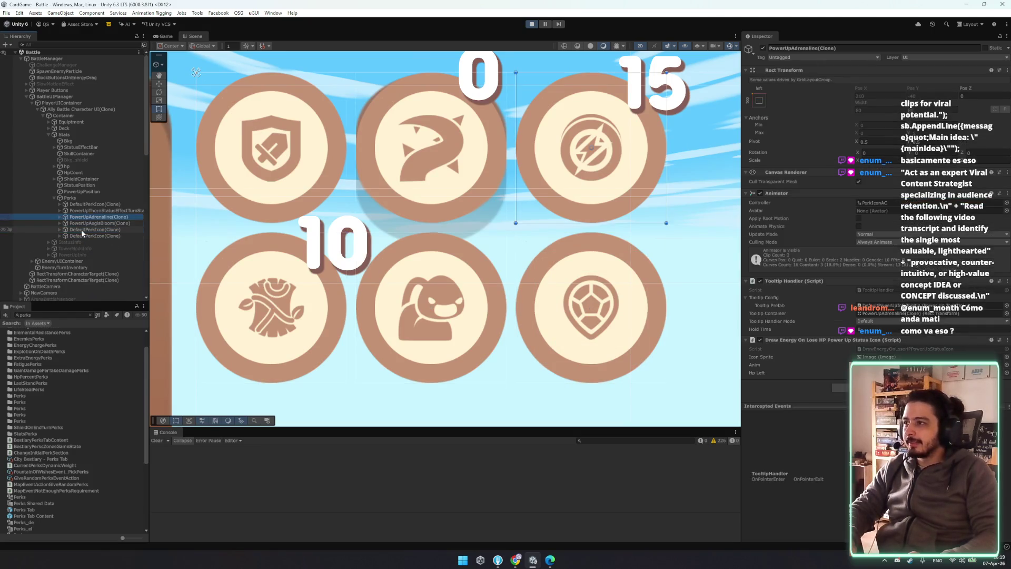
key(Right)
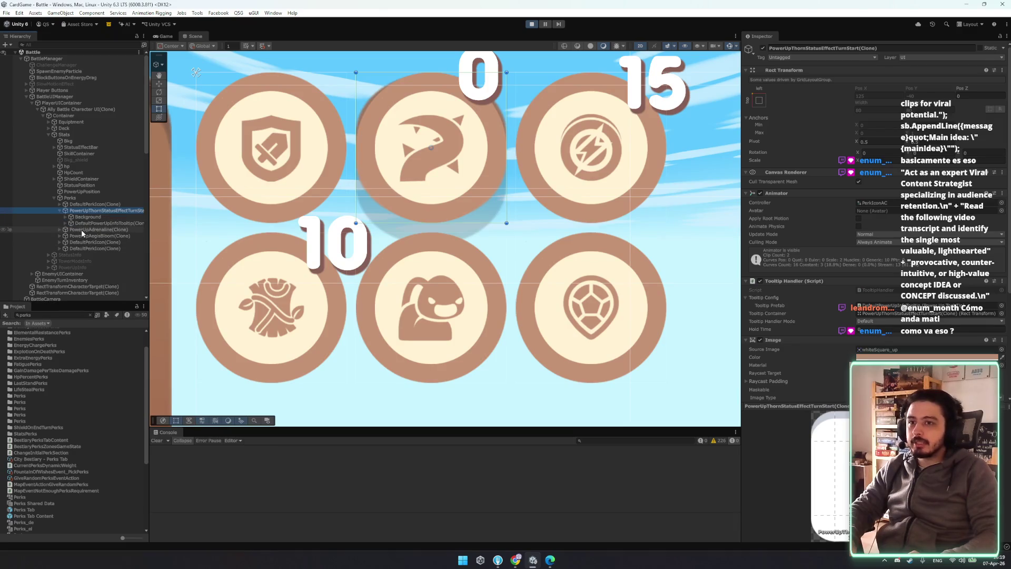
- Toggle the thorn perk icon's Shadow off and back on, then select the Perks container
scroll(866, 277, down, 3)
scroll(866, 277, down, 2)
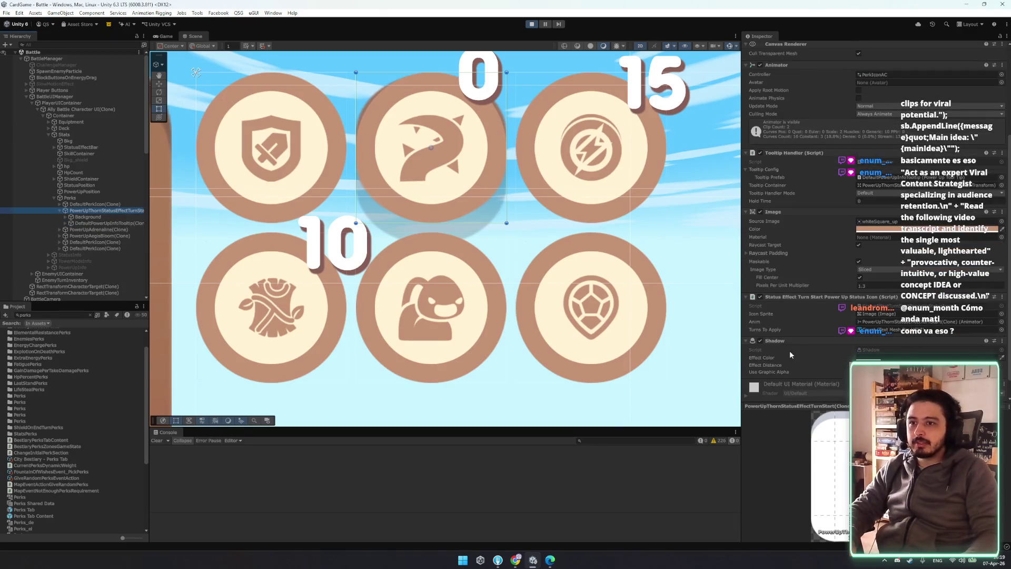
click(760, 340)
click(759, 340)
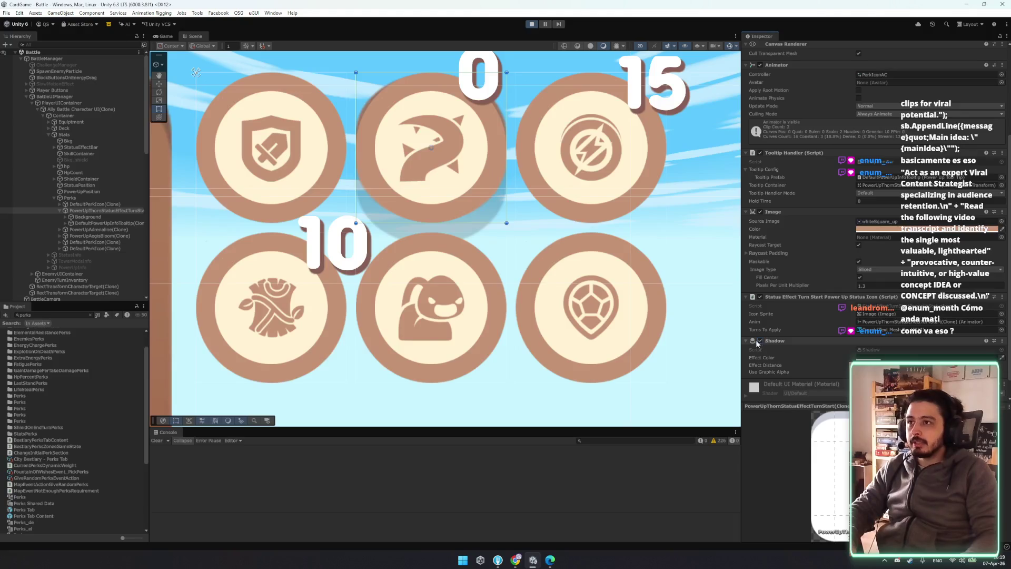
click(92, 199)
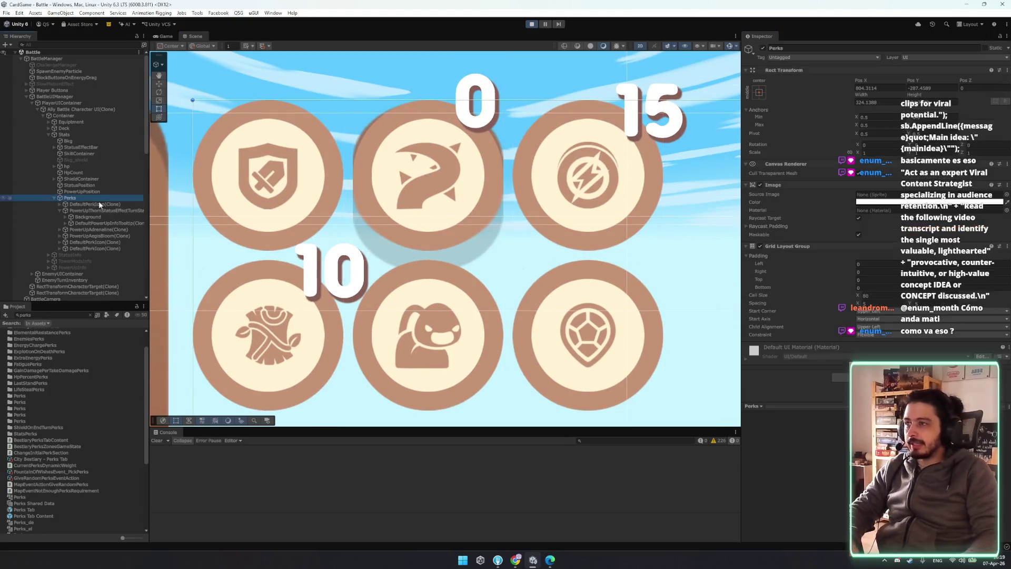
- Set negative grid spacing and try Start Corner and Child Alignment options, settling on upper left
mouse_move(855, 305)
mouse_down()
mouse_move(391, 282)
mouse_move(403, 280)
mouse_up()
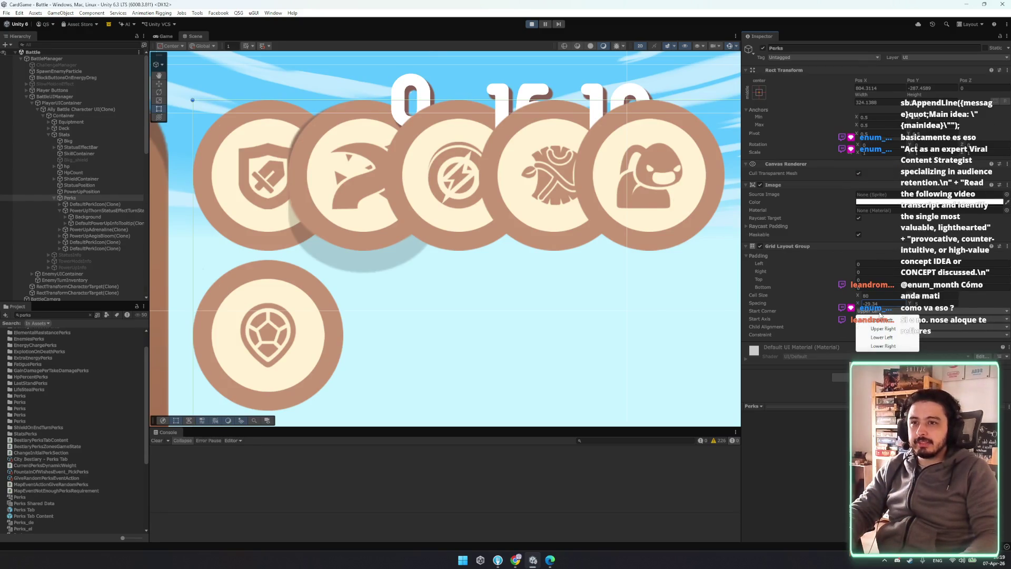
click(883, 328)
click(878, 311)
click(880, 319)
click(882, 318)
click(882, 328)
click(869, 326)
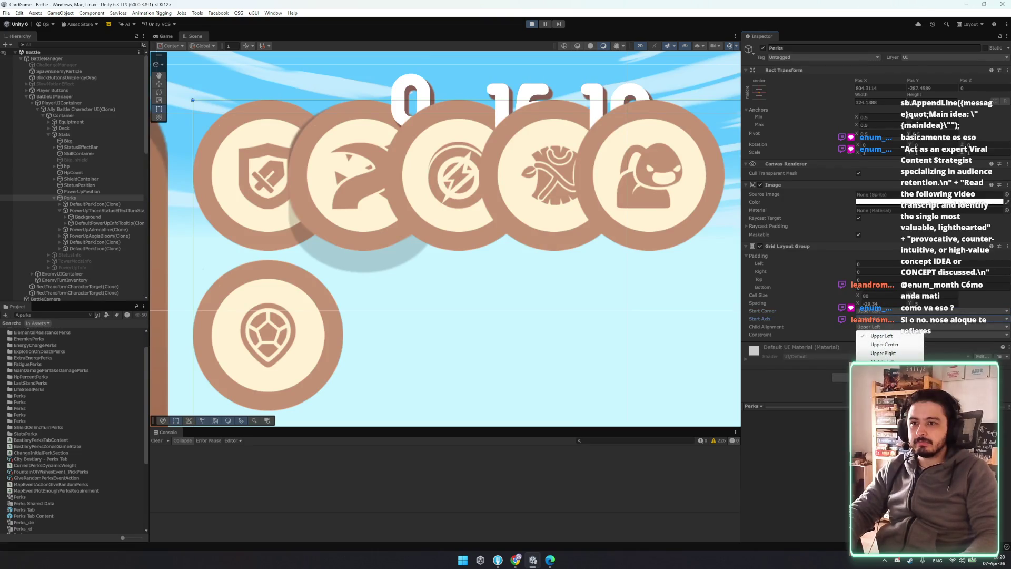
click(883, 406)
click(882, 327)
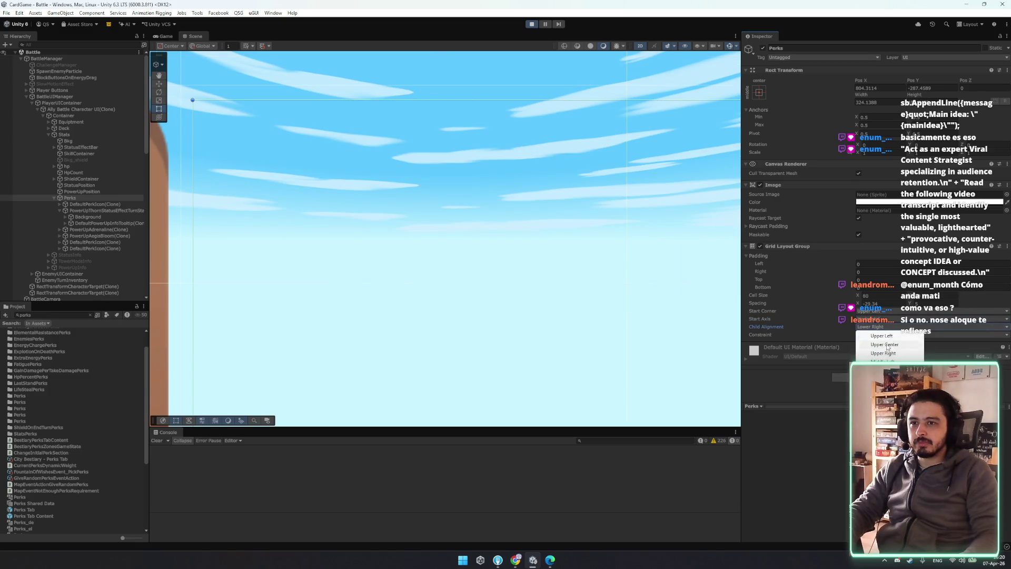
click(859, 330)
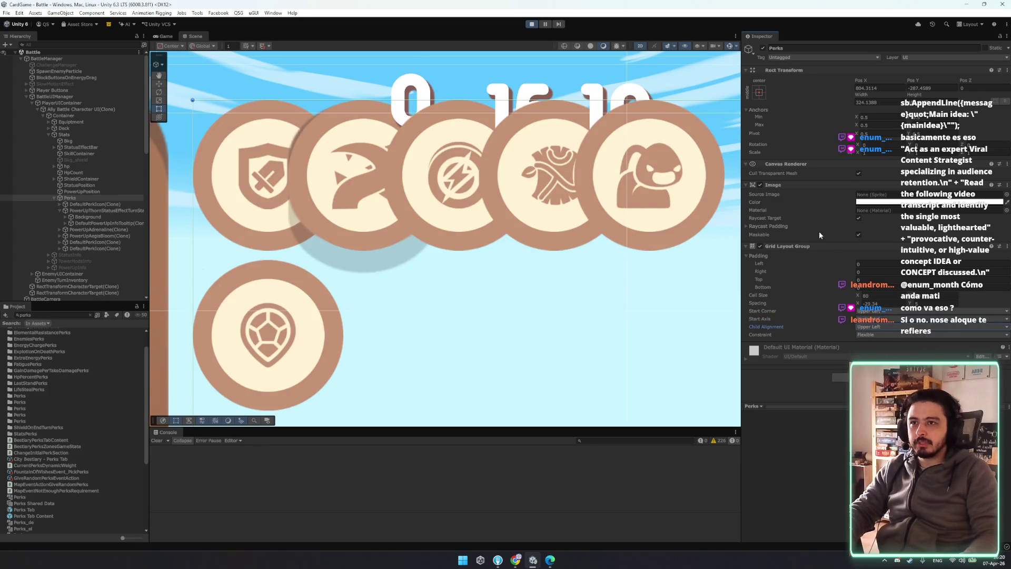
- Switch the Grid Layout Group Start Axis to Vertical, then back to Horizontal
click(876, 319)
click(874, 334)
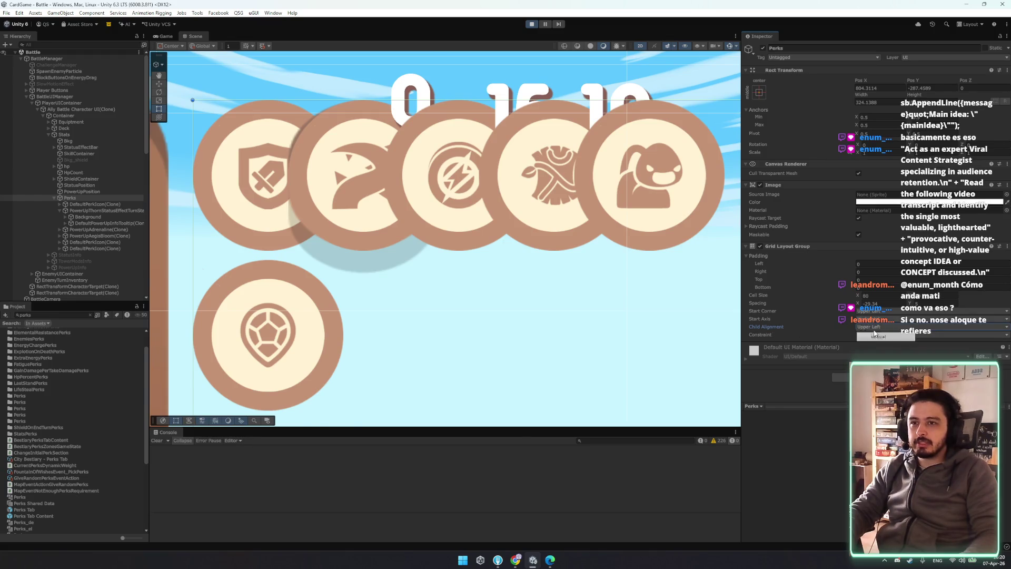
click(876, 322)
click(881, 328)
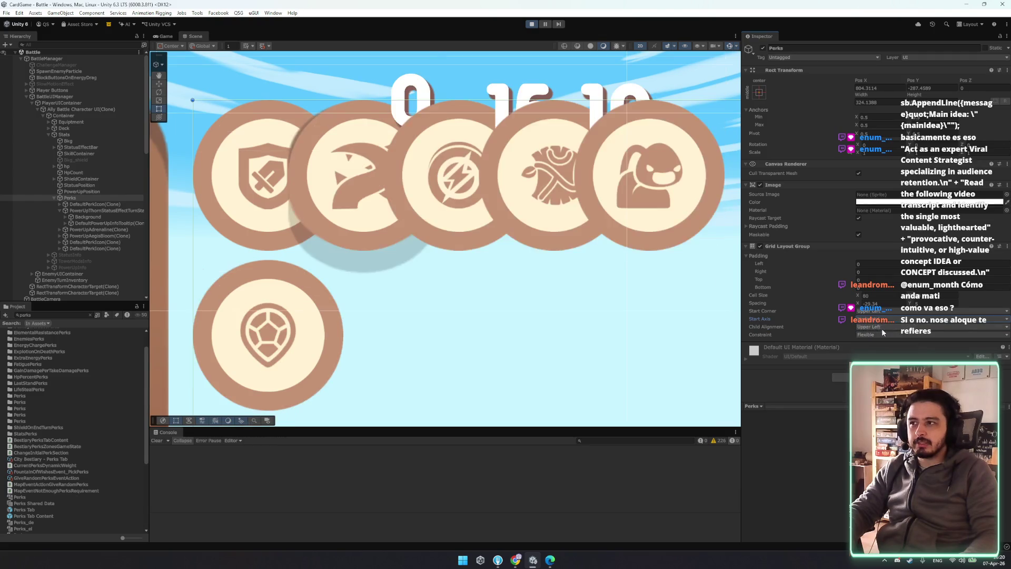
- Collapse Padding, inspect two perk icons, then reselect Perks and start Add Component
click(752, 256)
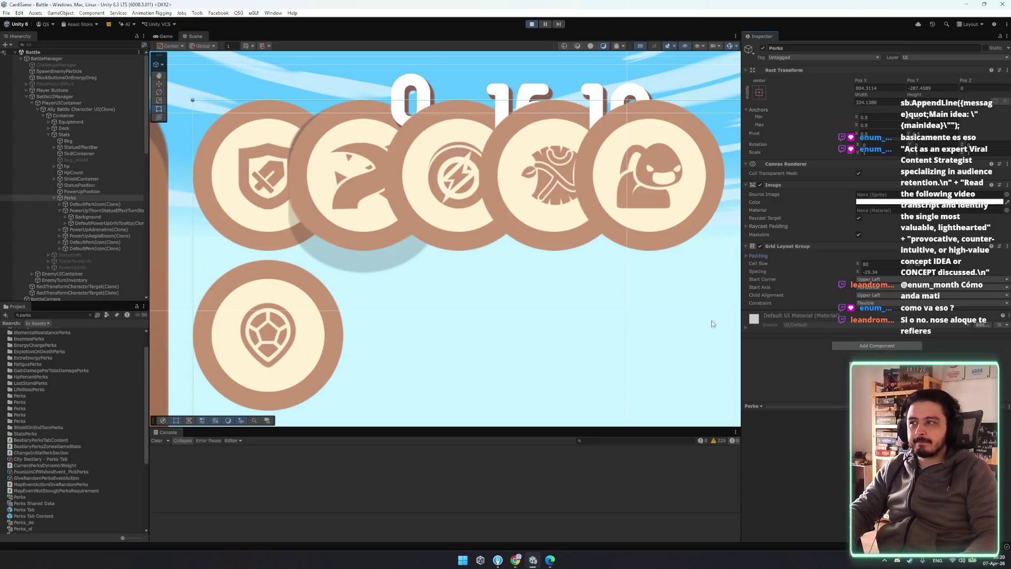
click(82, 211)
key(Left)
key(Left)
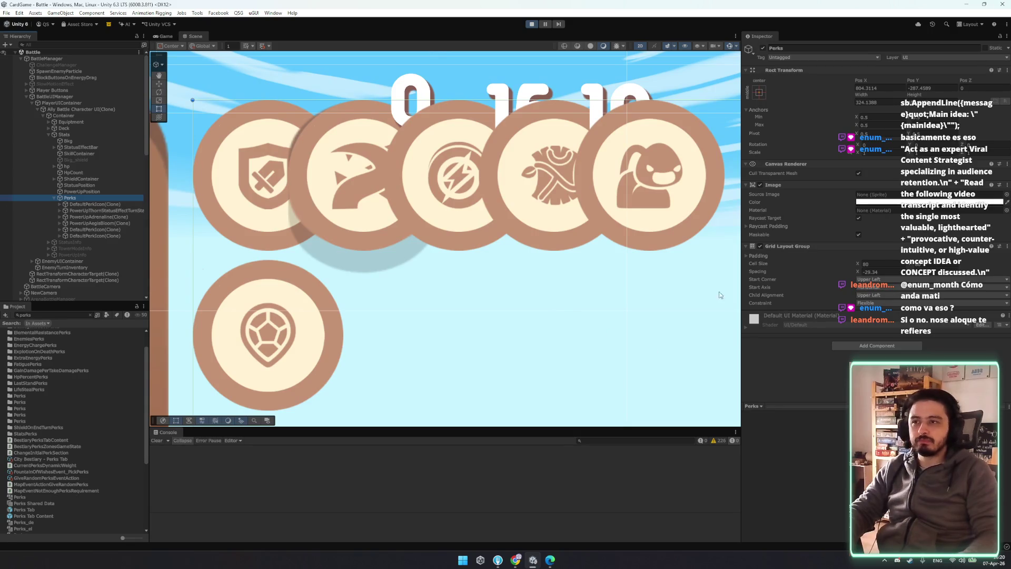
click(110, 205)
key(Left)
click(877, 346)
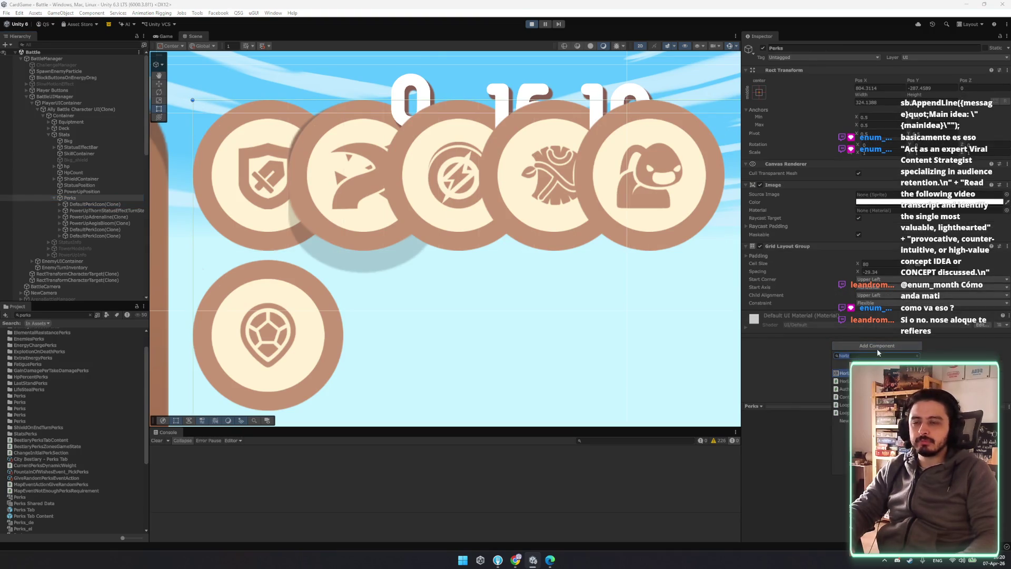
click(889, 303)
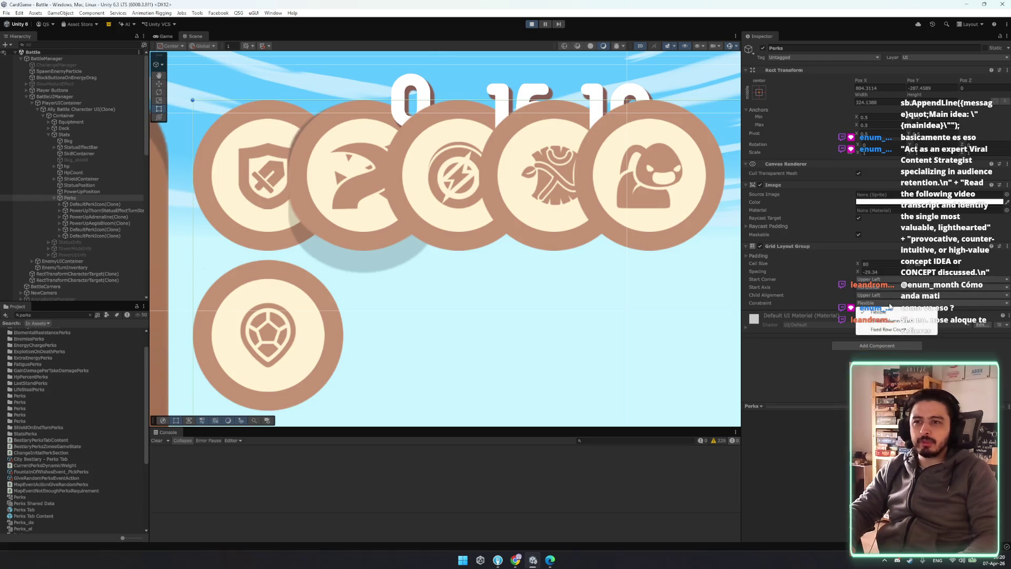
click(879, 279)
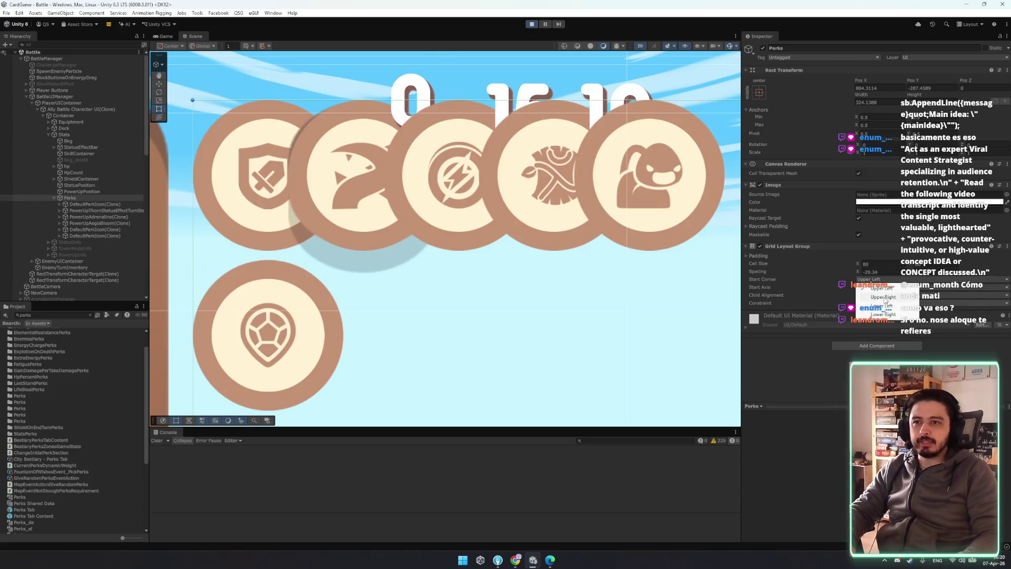
click(773, 255)
click(870, 346)
key(Return)
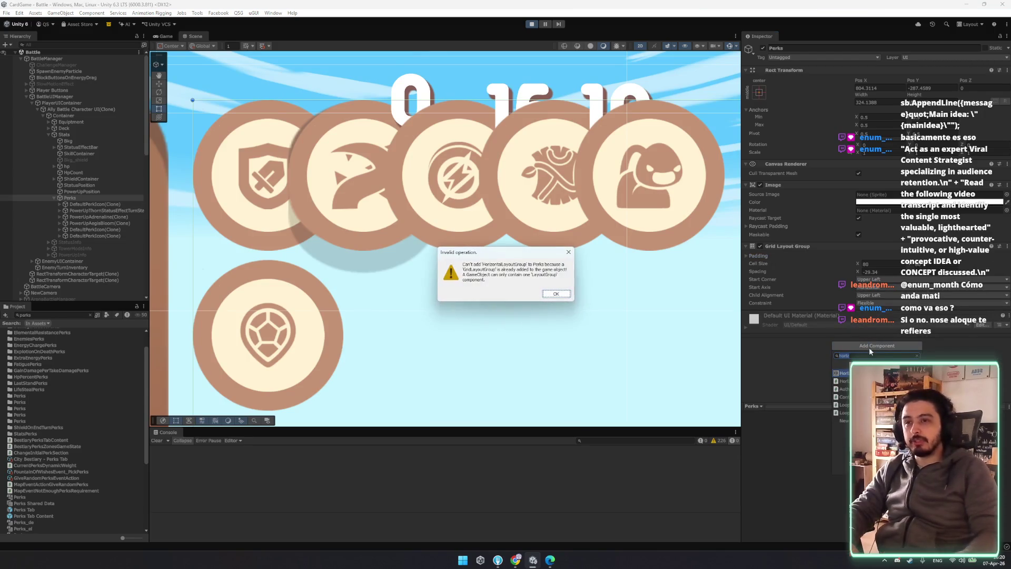
key(Return)
right_click(811, 246)
click(847, 262)
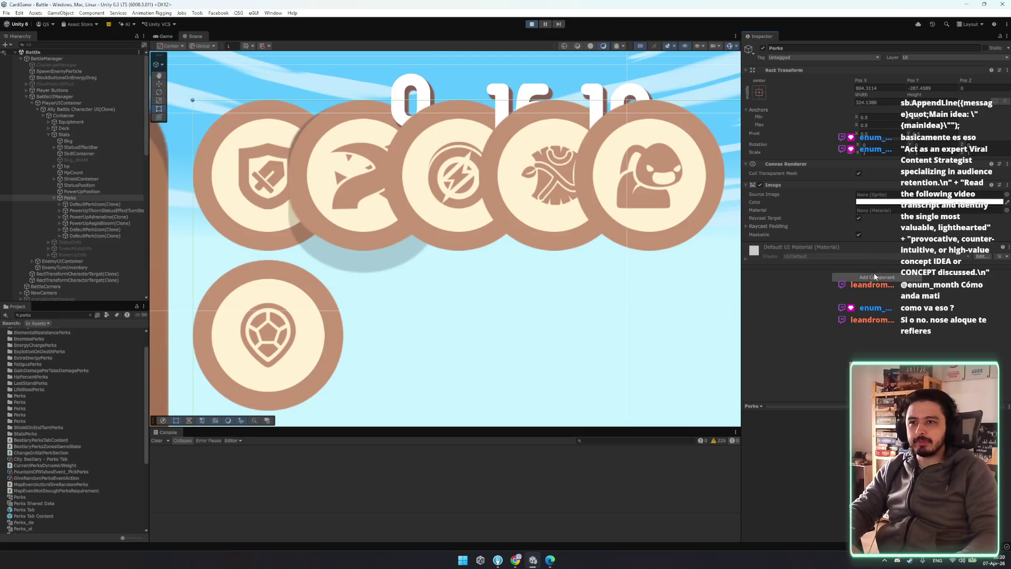
click(865, 278)
click(863, 304)
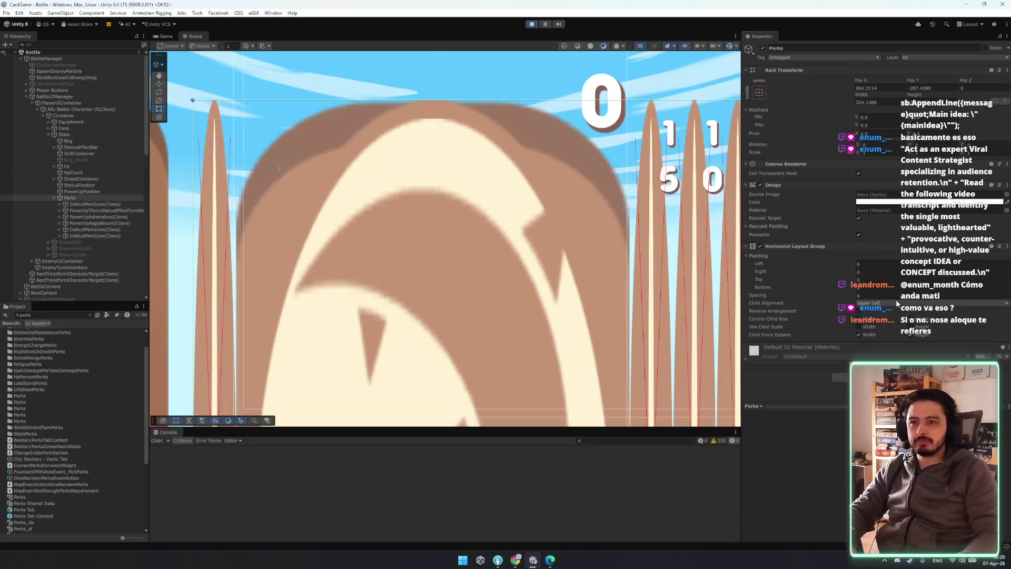
scroll(444, 298, down, 5)
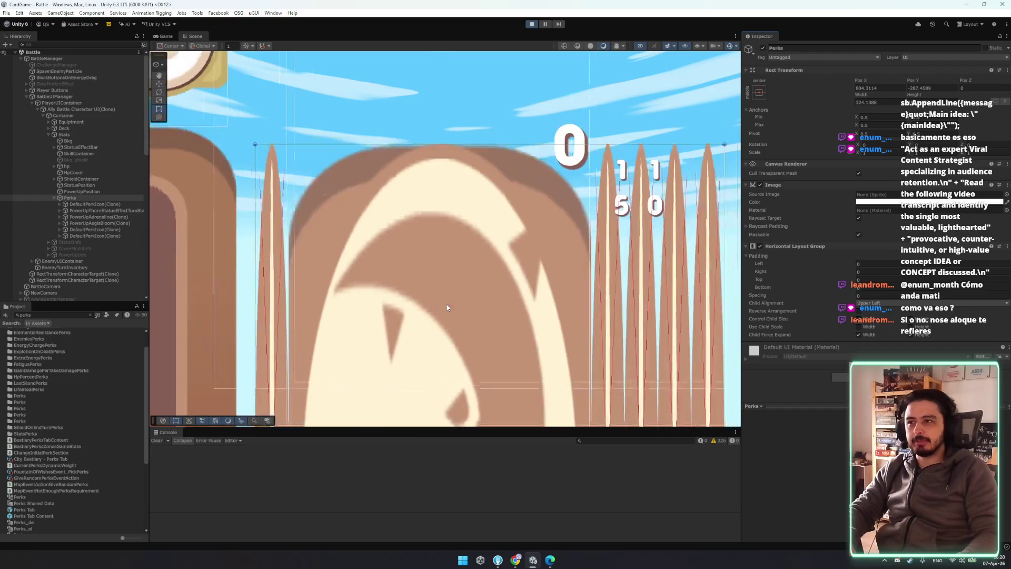
key(ctrl+z)
key(ctrl+z)
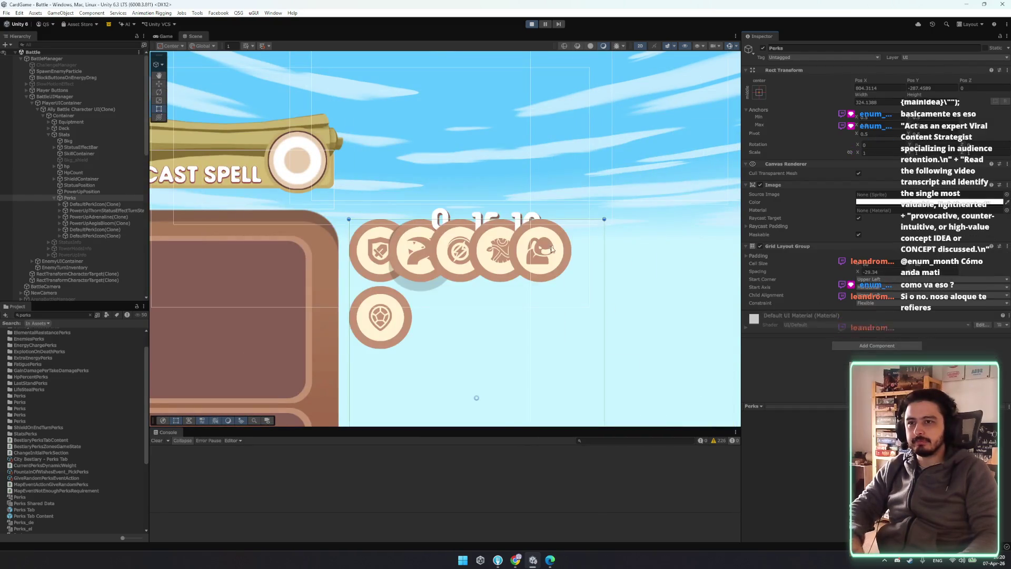
- Change the grid's Spacing X from -29.34 to 15, then to 0, so icons stop overlapping
scroll(535, 286, up, 5)
scroll(533, 286, up, 1)
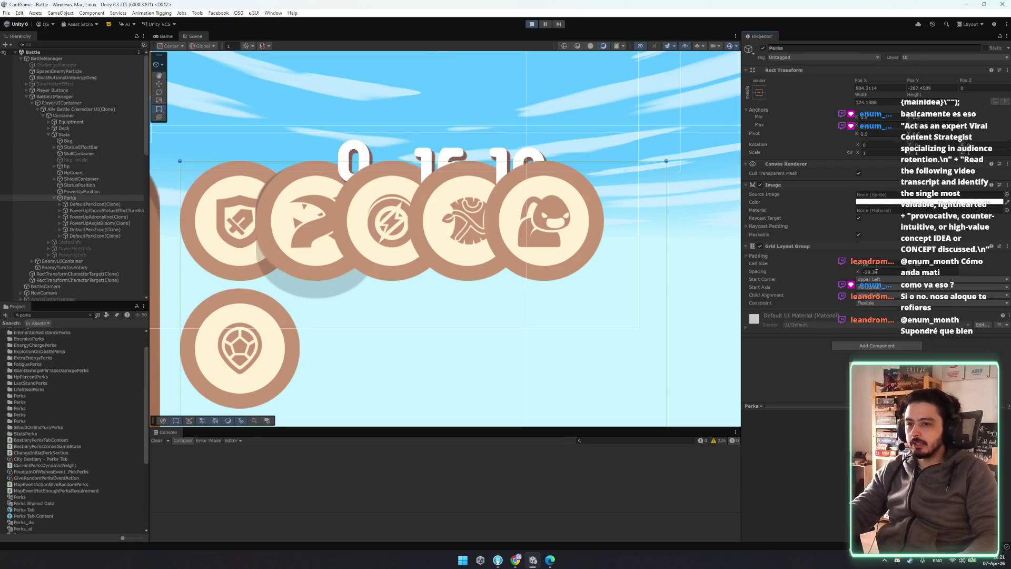
text(15)
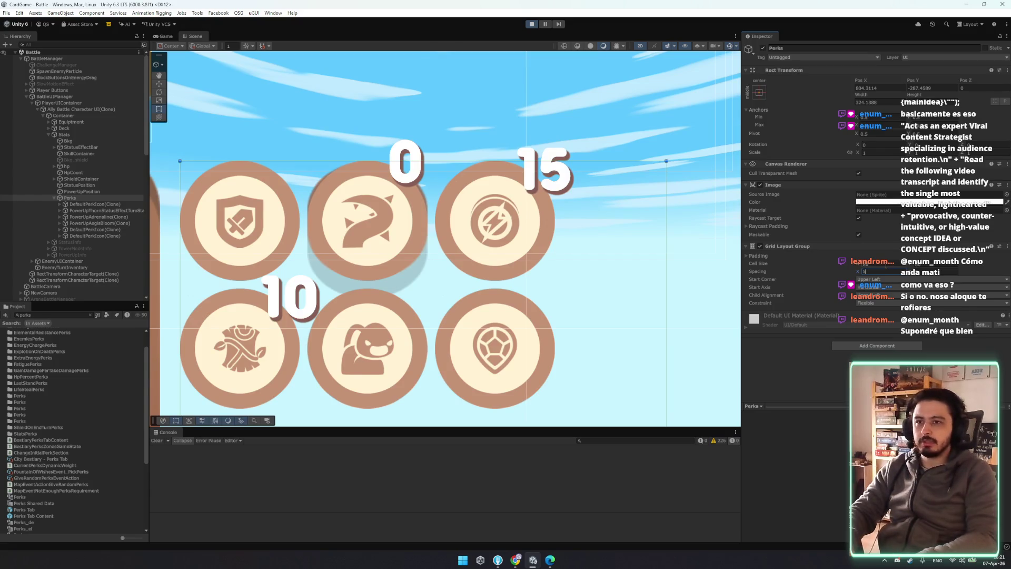
key(BackSpace)
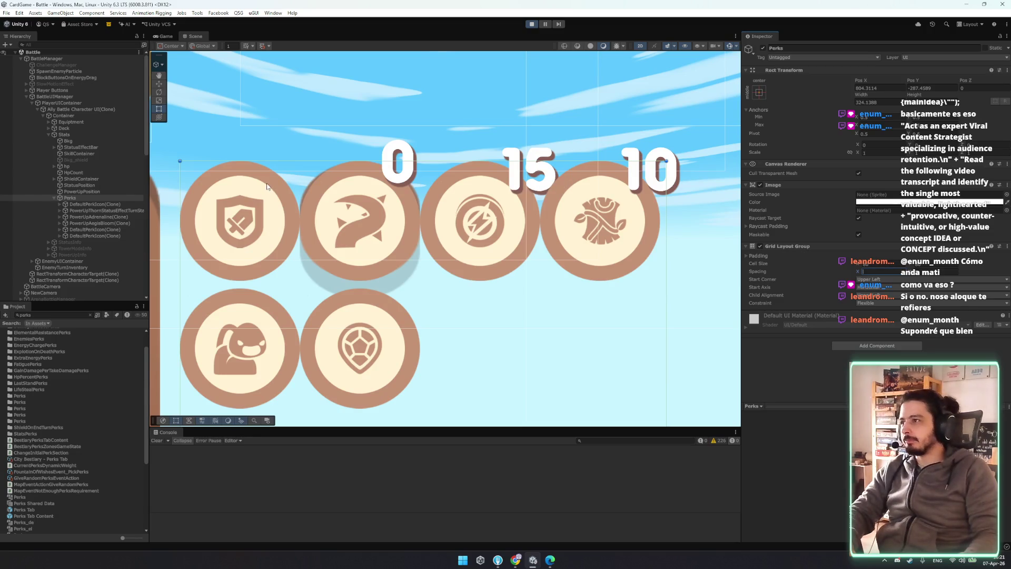
click(102, 199)
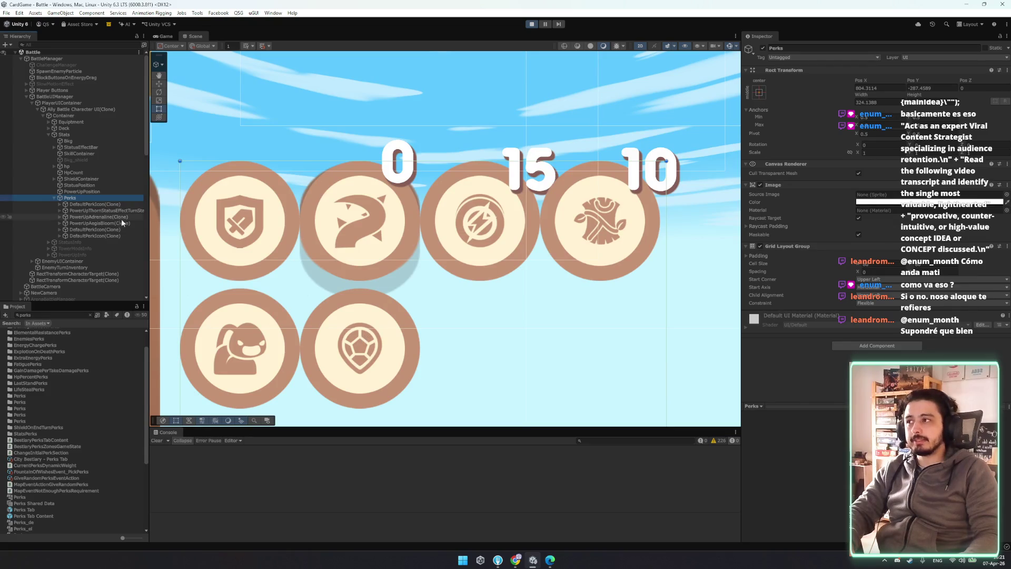
- Try Upper Right and Upper Left start corners and several Child Alignment options on the perk grid
click(908, 280)
click(894, 298)
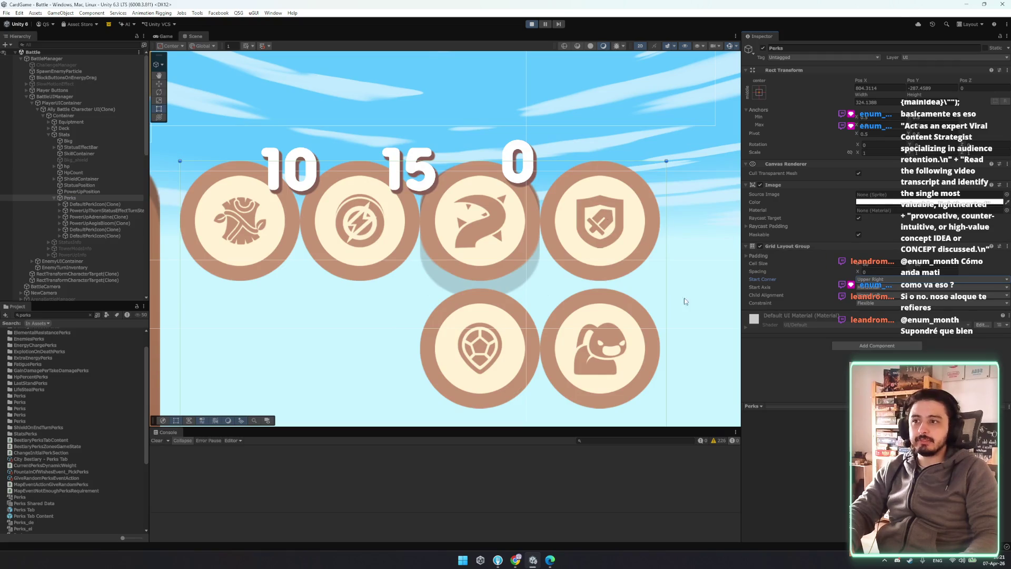
click(884, 287)
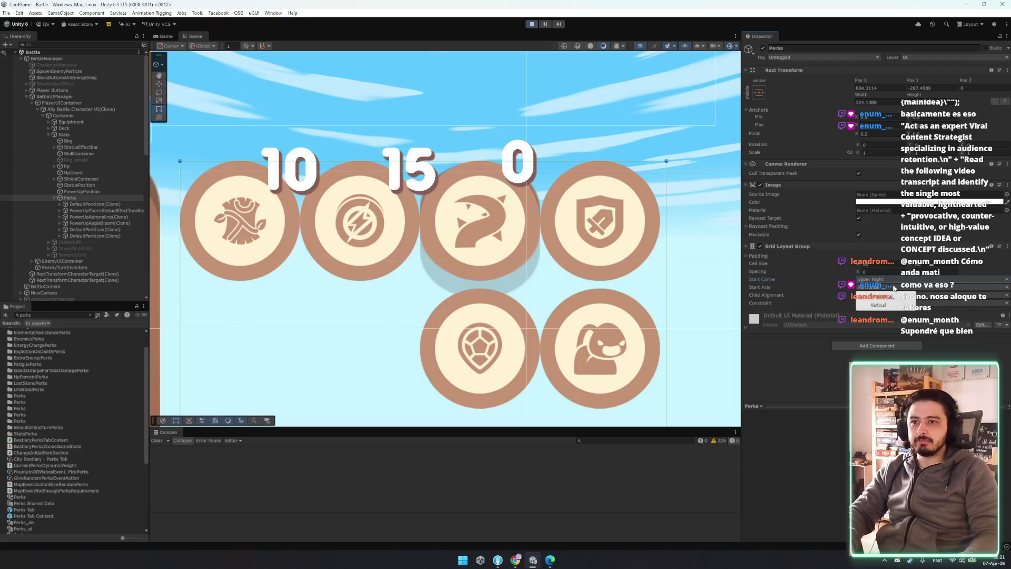
click(877, 299)
click(900, 295)
click(893, 322)
click(894, 295)
click(890, 321)
click(895, 295)
click(882, 288)
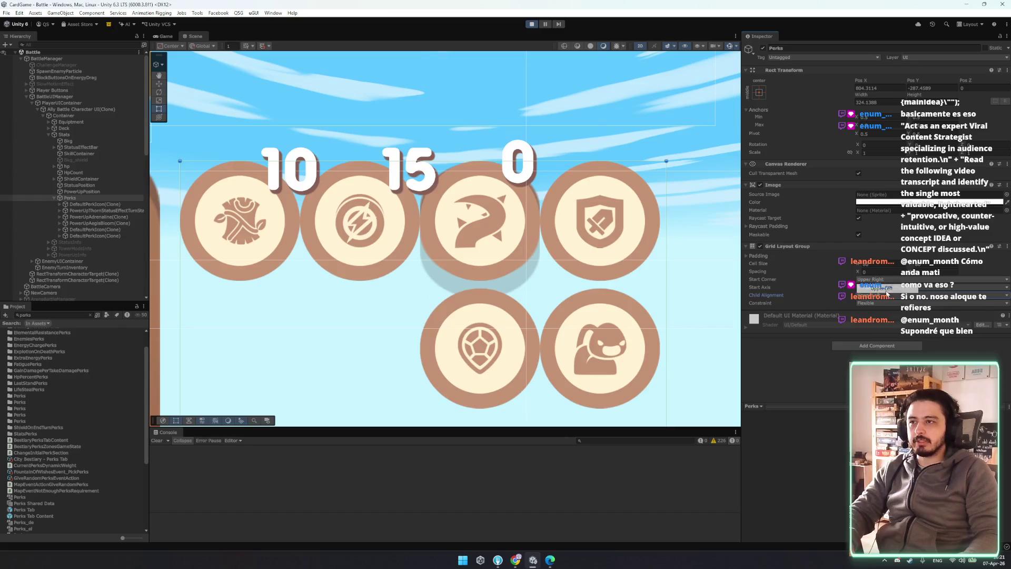
click(884, 296)
click(889, 322)
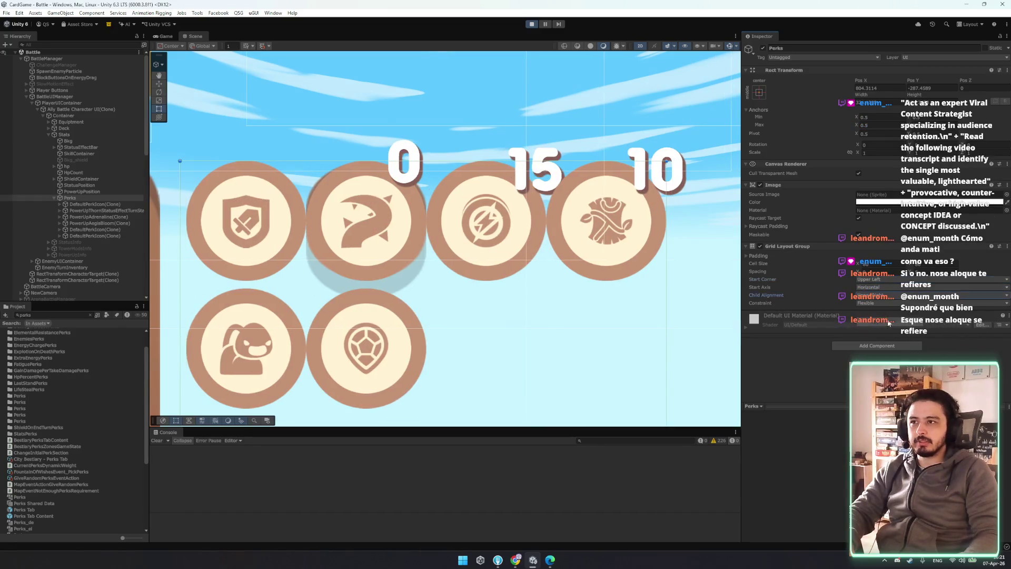
click(878, 296)
click(880, 304)
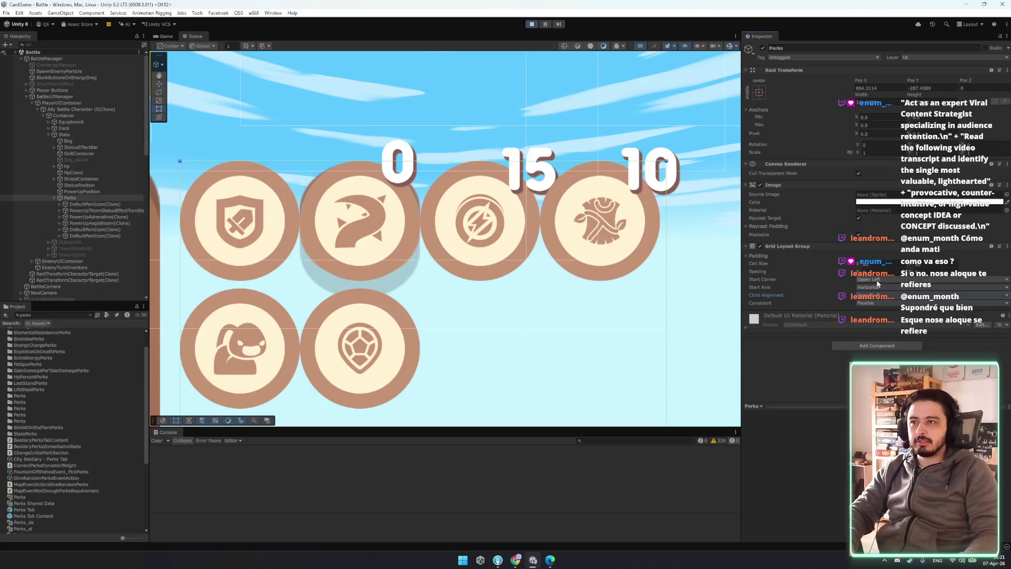
- Set Start Corner to Upper Left and widen Spacing X so icons form two rows of three
click(877, 281)
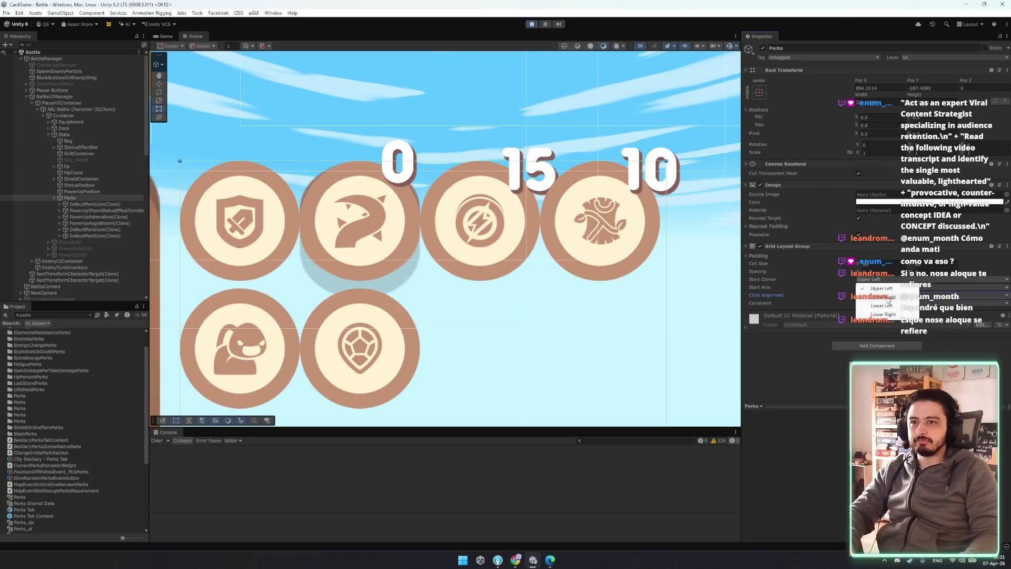
click(882, 297)
scroll(511, 260, down, 3)
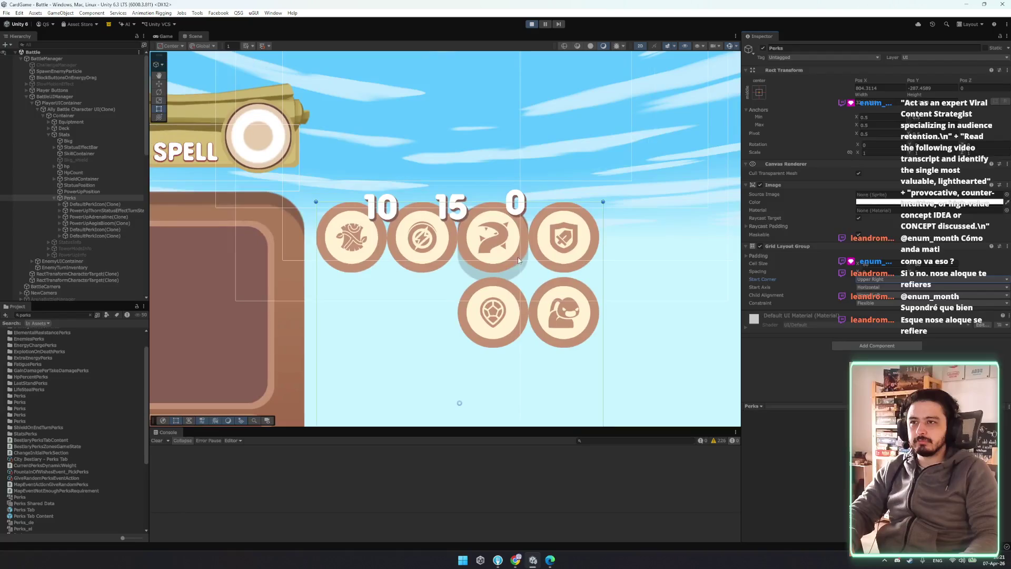
click(878, 279)
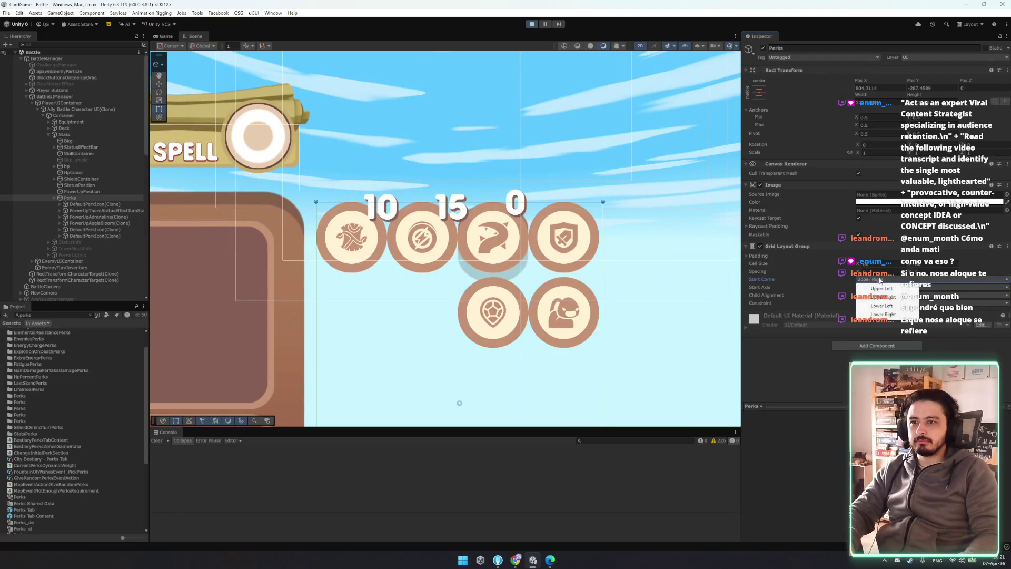
click(881, 288)
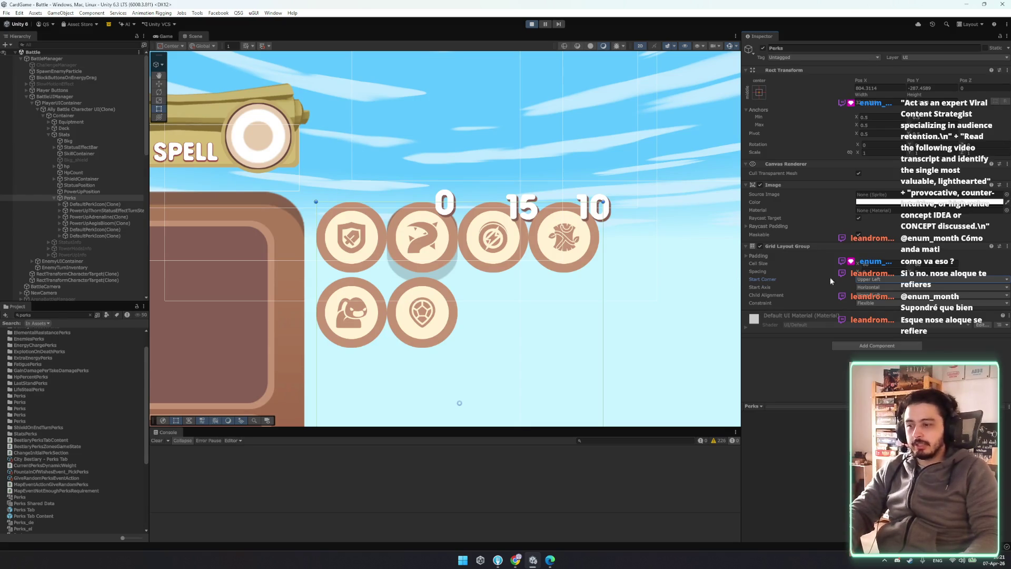
drag(866, 272, 872, 272)
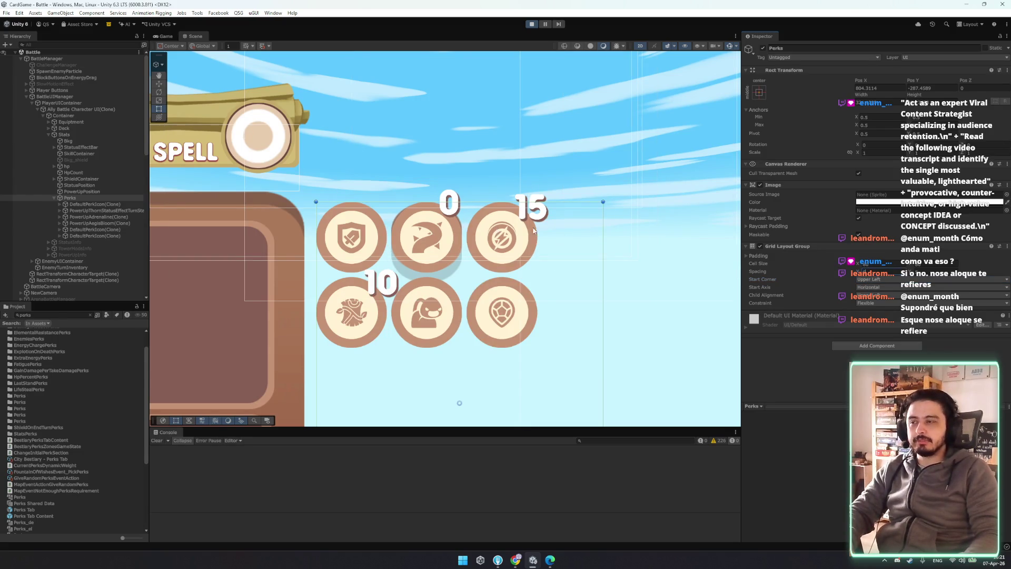
click(108, 211)
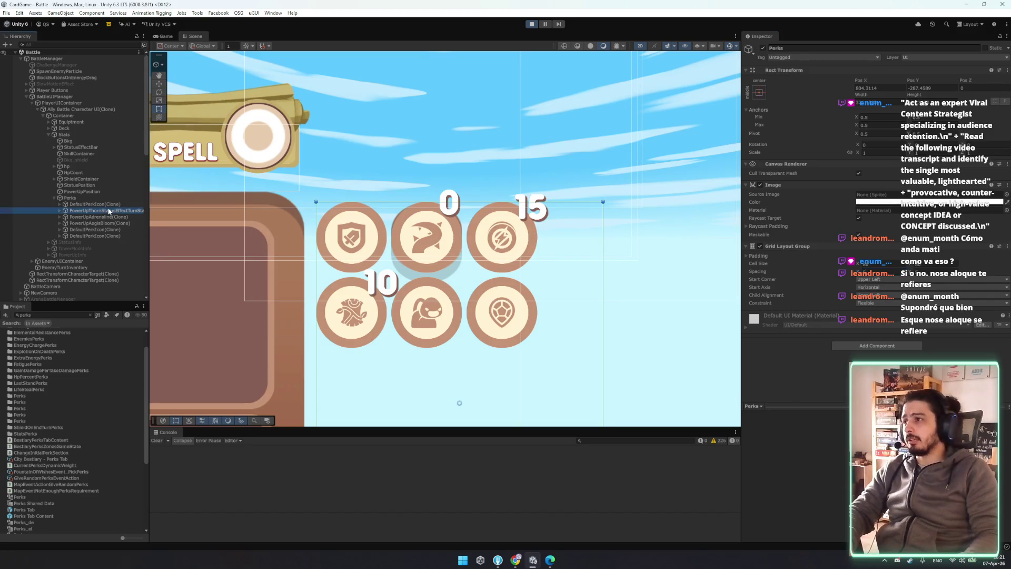
- Find the PowerUpThornStatusEffectTurnStart prefab in the project and open it for editing
click(56, 314)
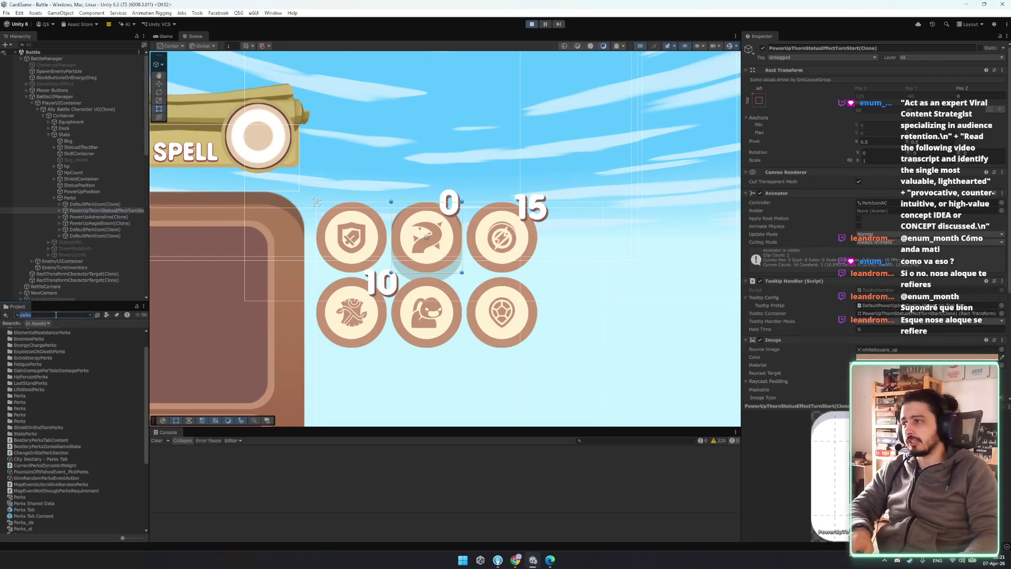
key(ctrl+v)
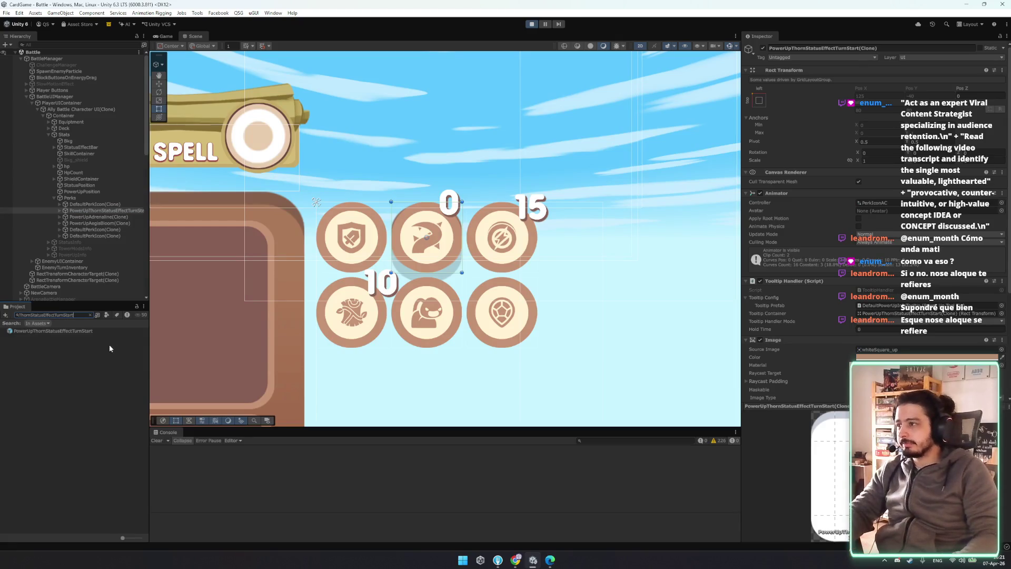
click(87, 330)
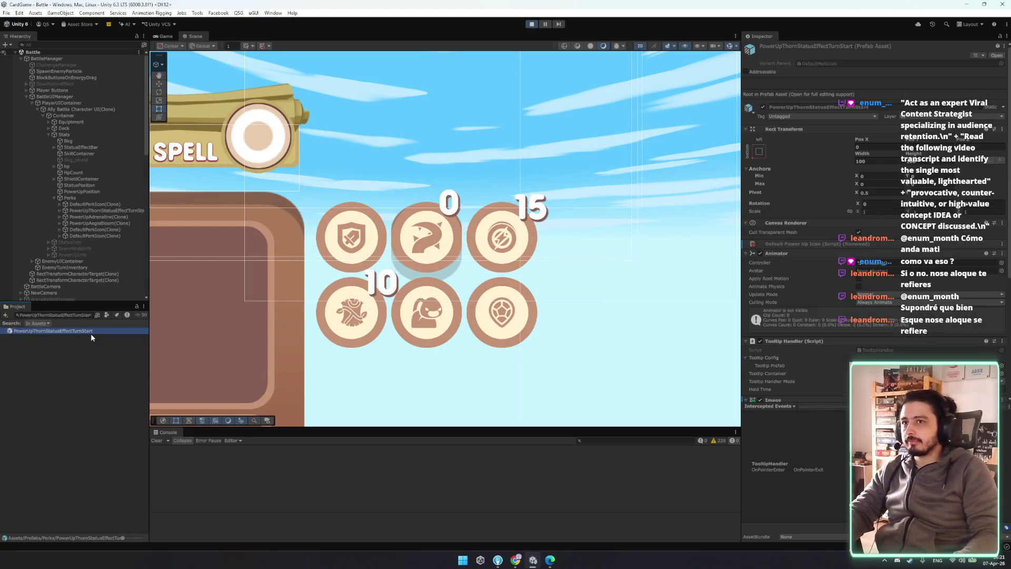
click(91, 333)
double_click(89, 331)
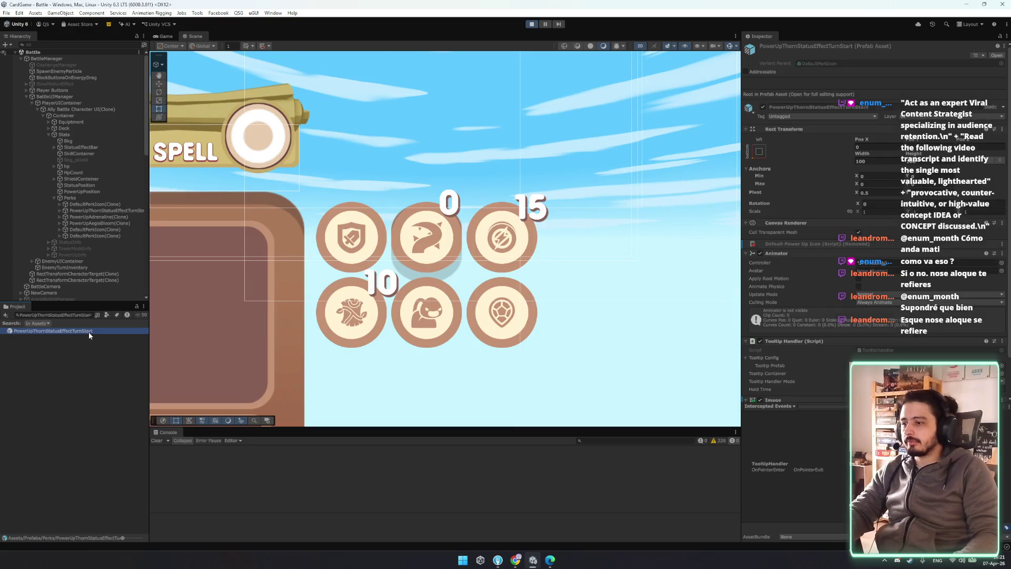
- Set the prefab root's Image sprite to Circle and remove its Shadow component
click(59, 74)
click(69, 68)
scroll(885, 240, down, 5)
click(1001, 200)
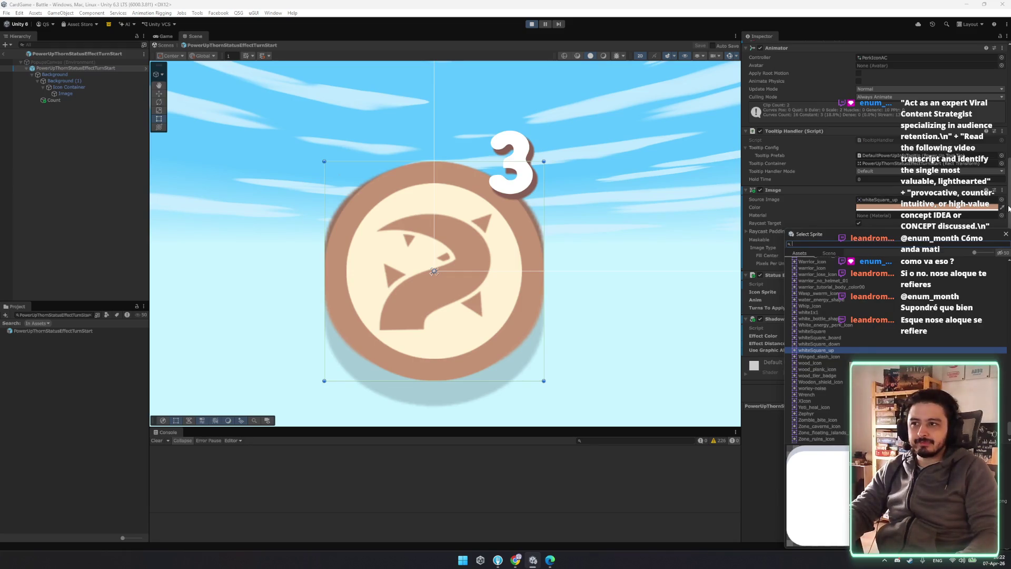
text(cir)
click(804, 266)
double_click(804, 266)
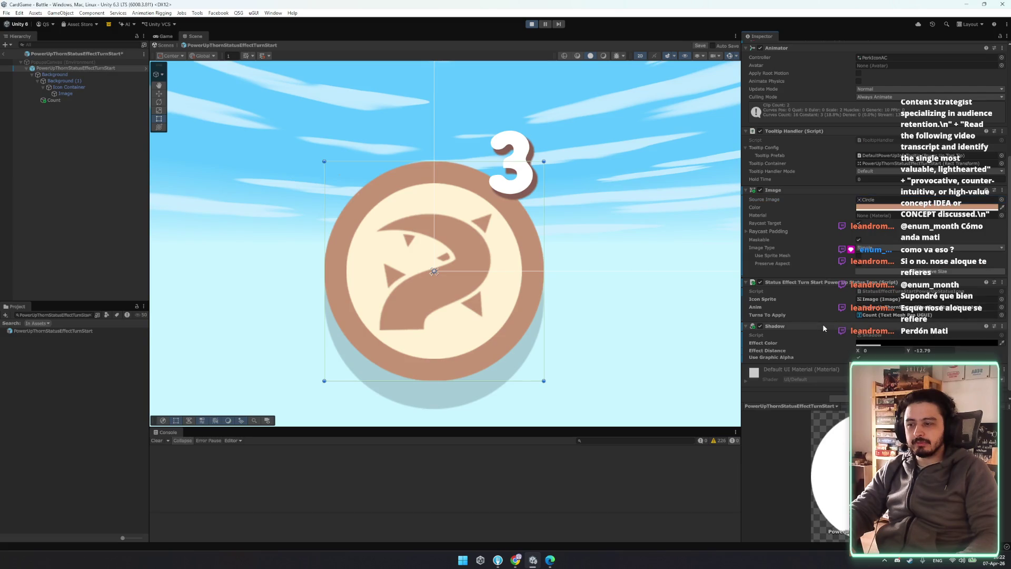
right_click(822, 324)
click(871, 349)
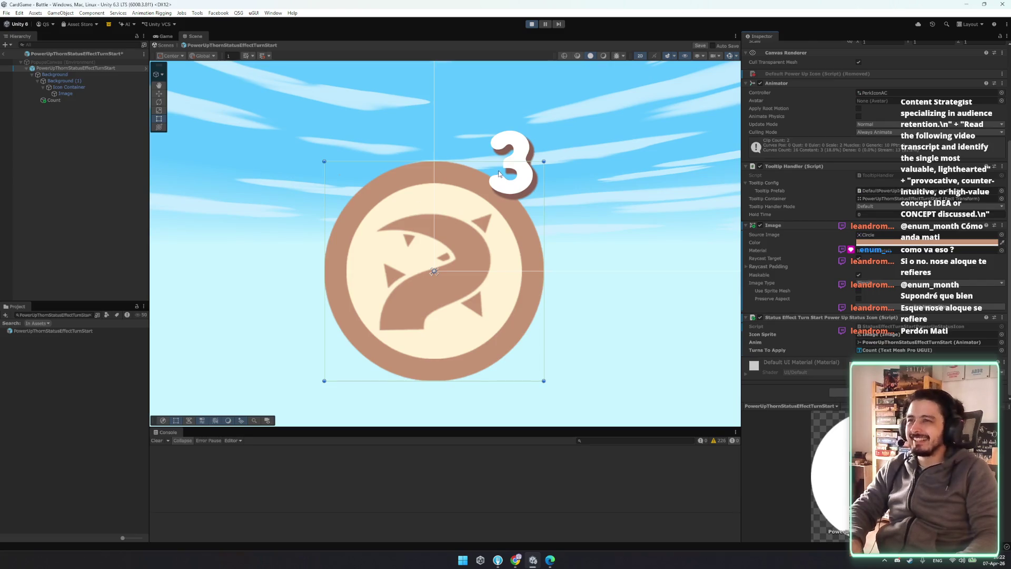
- Deactivate the Count text object, then exit Prefab Mode back to the battle scene
click(70, 99)
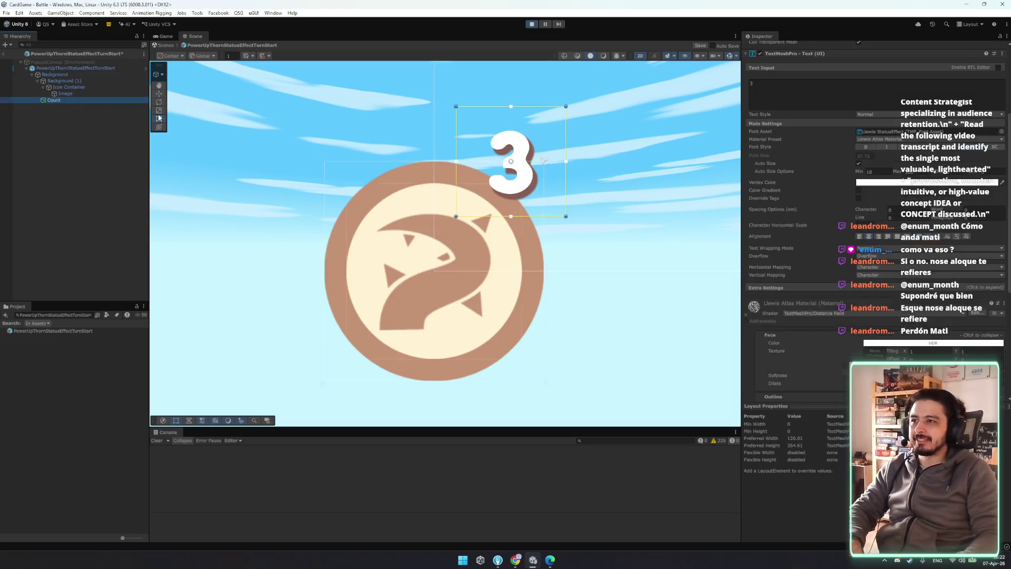
scroll(782, 64, up, 5)
click(762, 48)
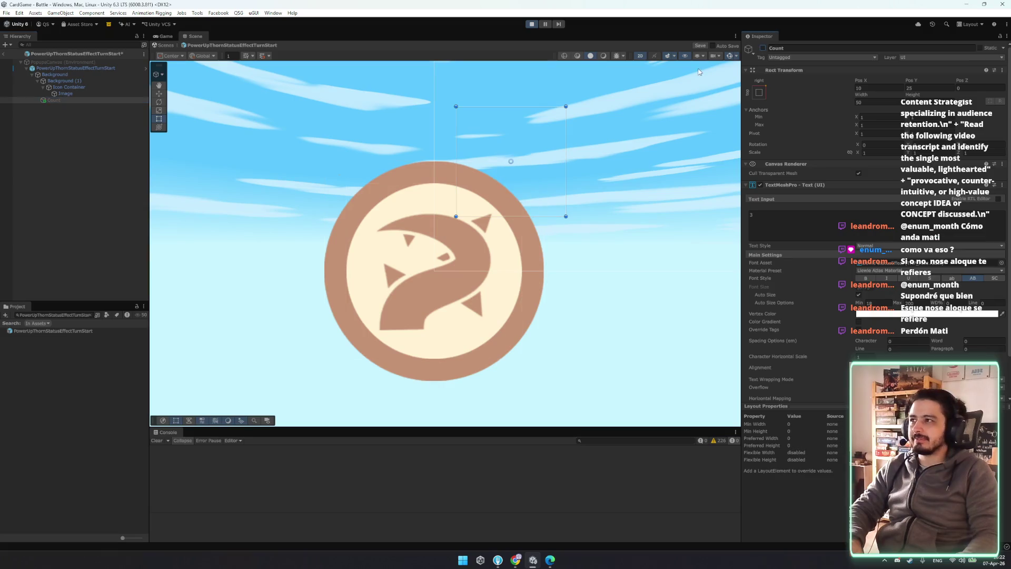
click(89, 69)
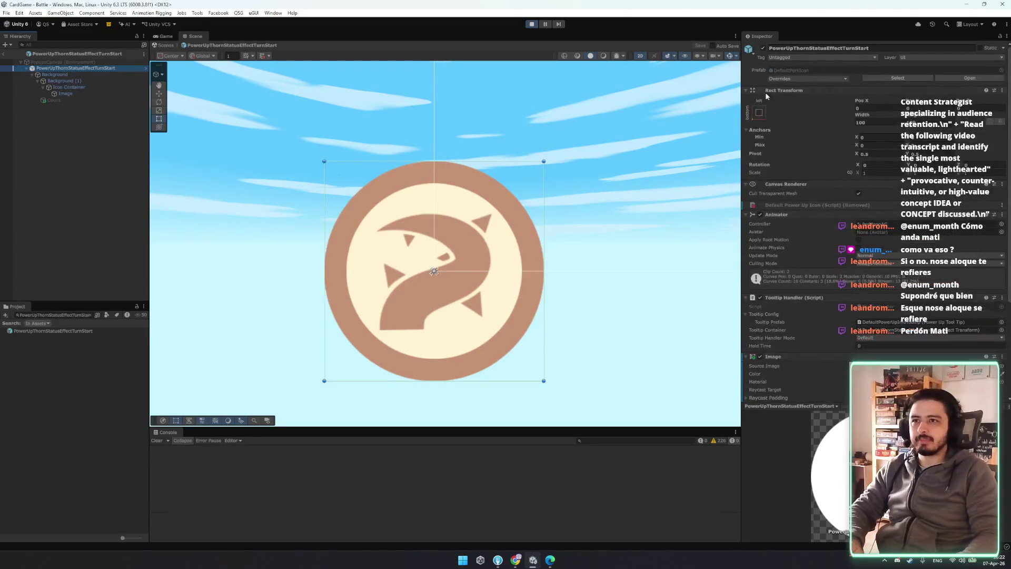
click(164, 45)
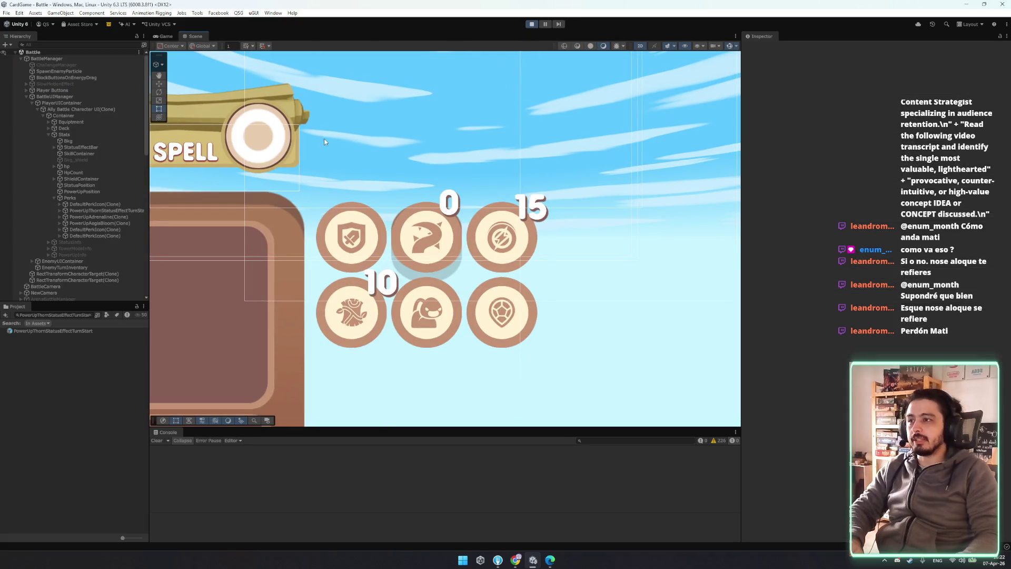
- Quit the running game, continue from the city into a map battle, and show the Thorns 'Deal 5 damage' tooltip
click(166, 36)
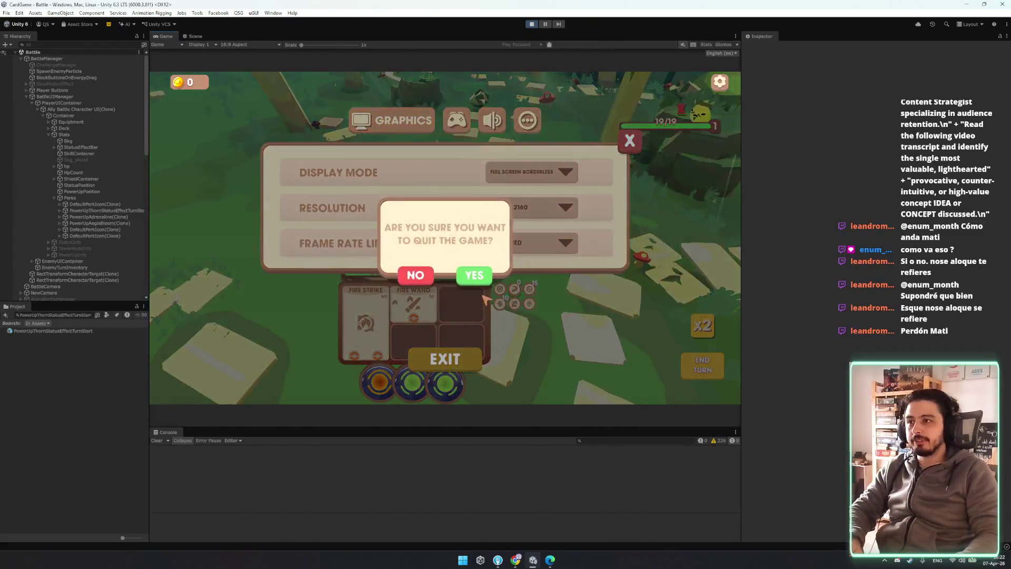
click(482, 279)
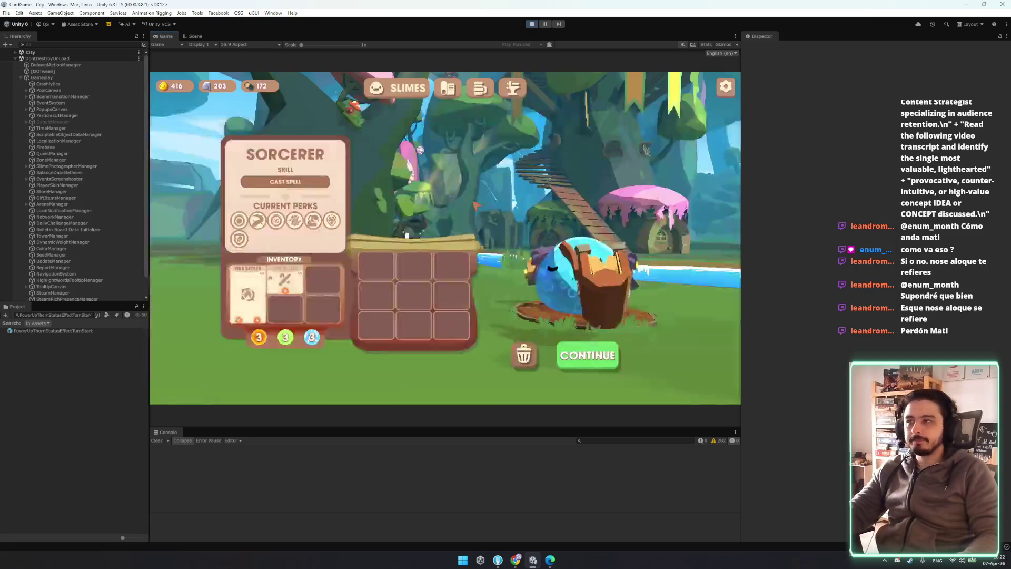
click(587, 366)
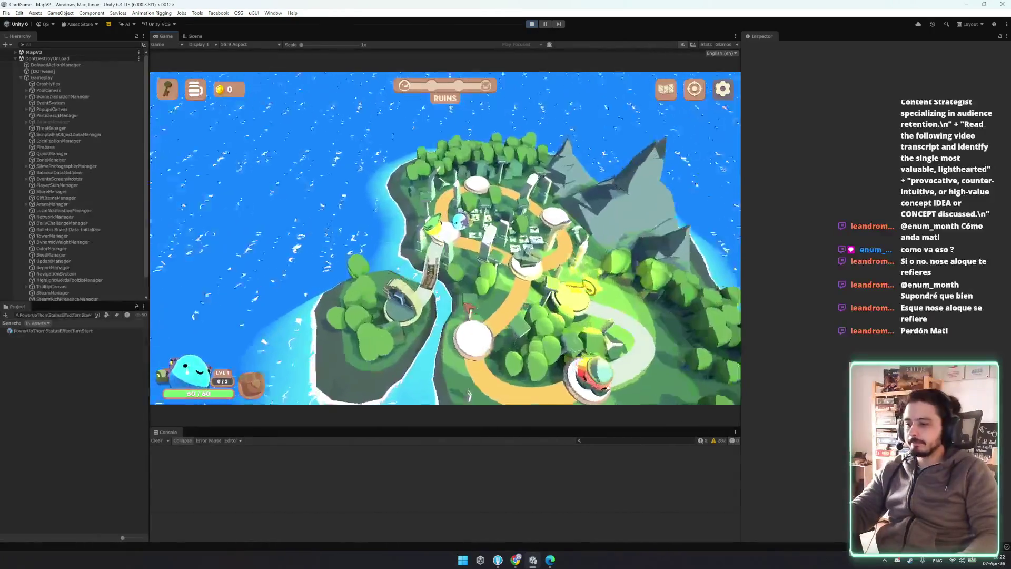
click(469, 312)
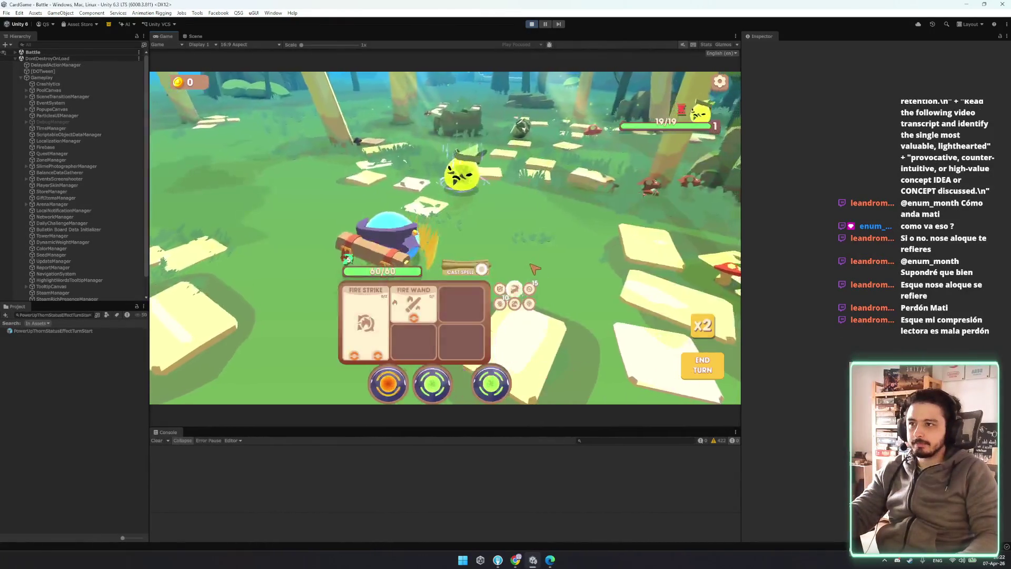
mouse_move(516, 291)
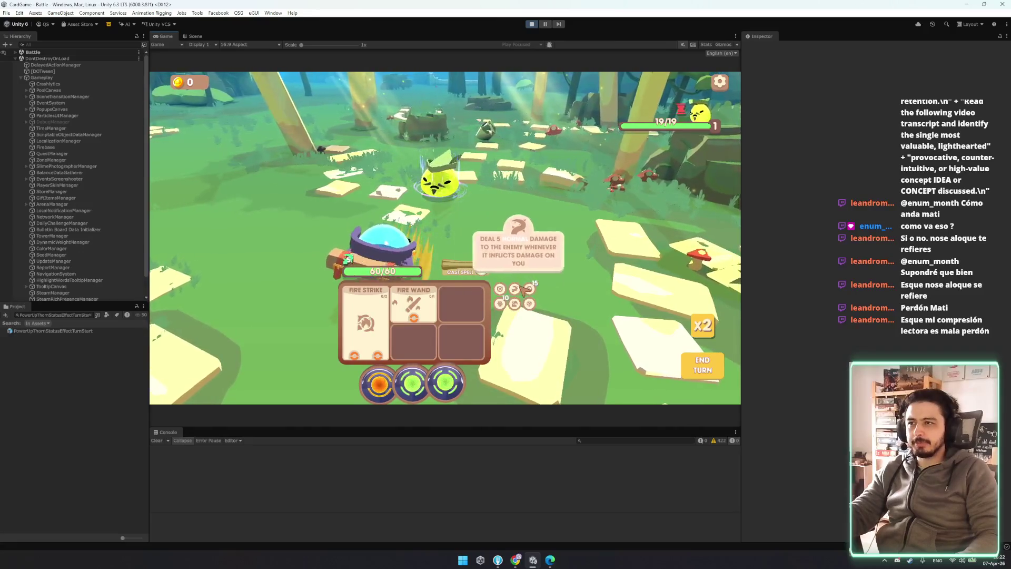
- Set the ThornsPowerUpStatusEffect Description entry to thorns_description
double_click(52, 315)
key(BackSpace)
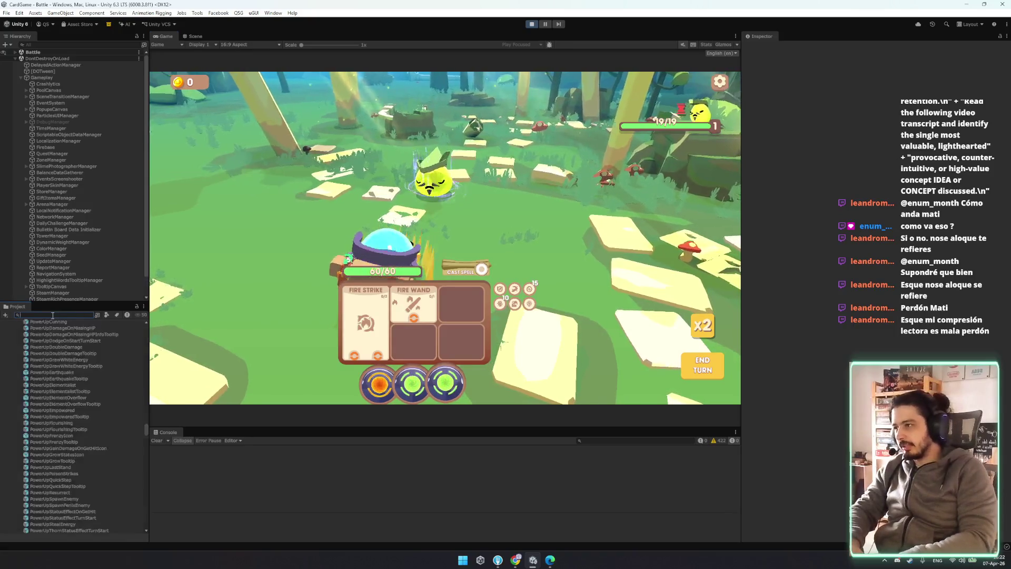
text(thorns)
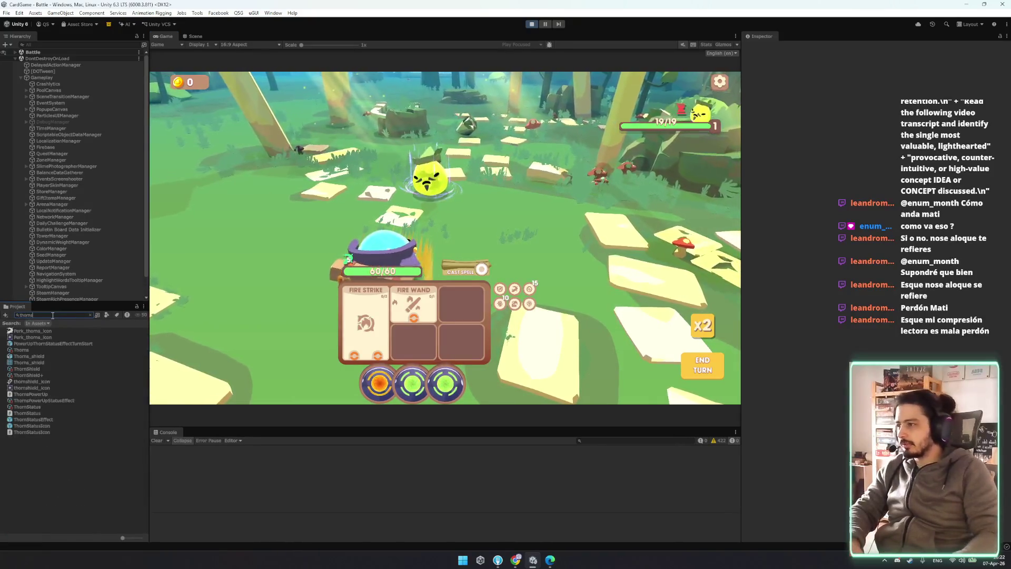
click(43, 400)
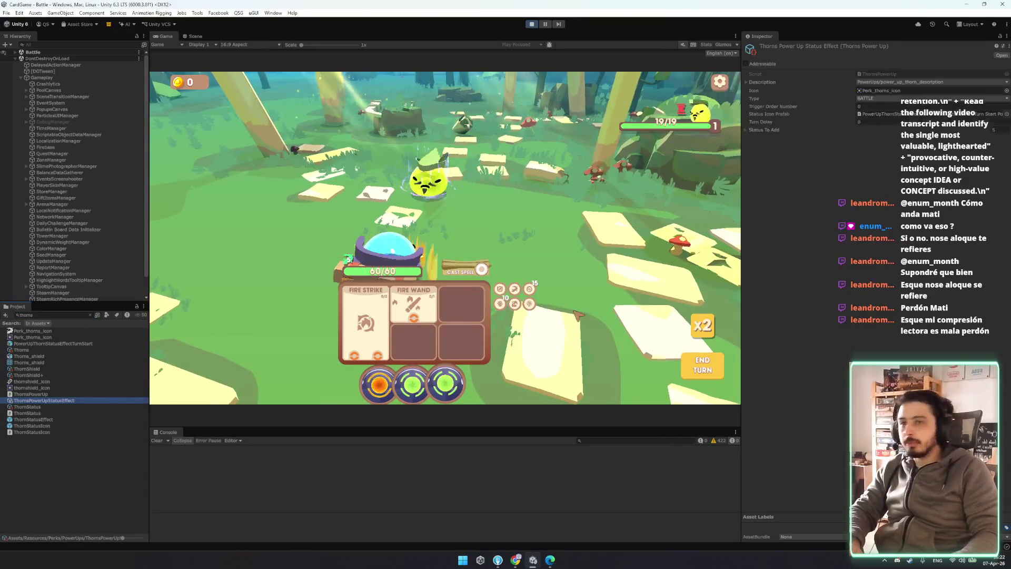
click(830, 81)
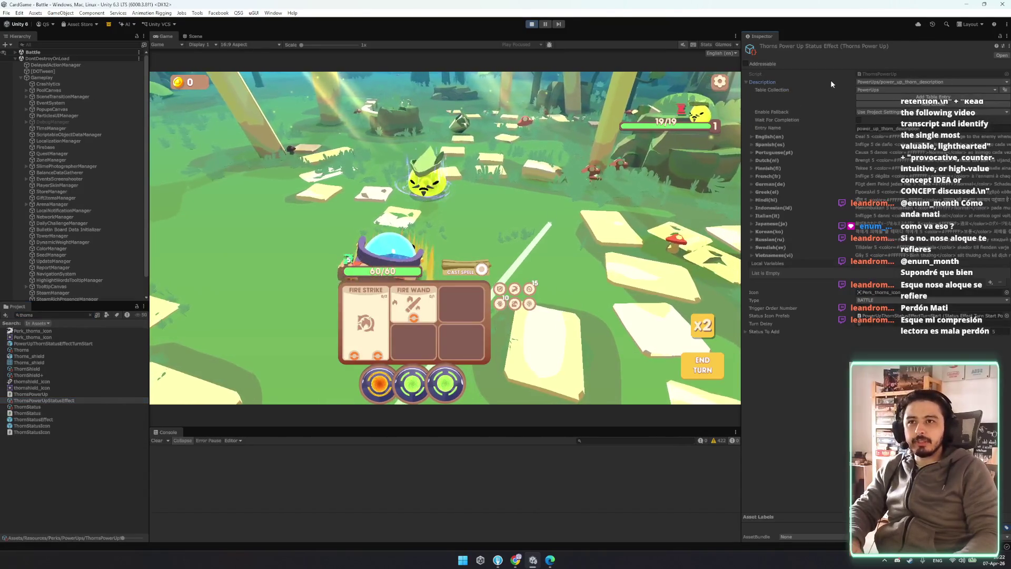
click(898, 83)
text(t)
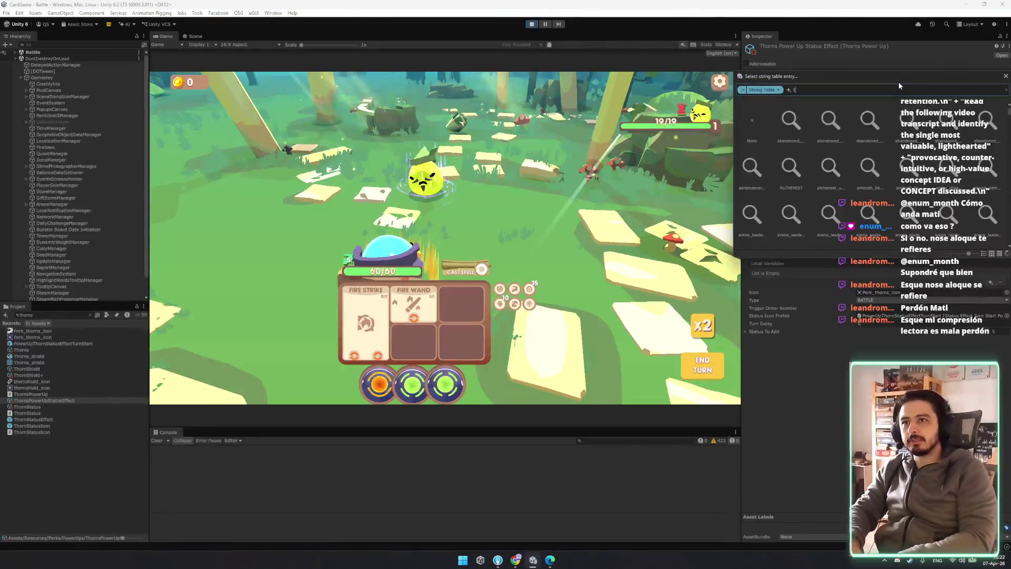
text(horns_)
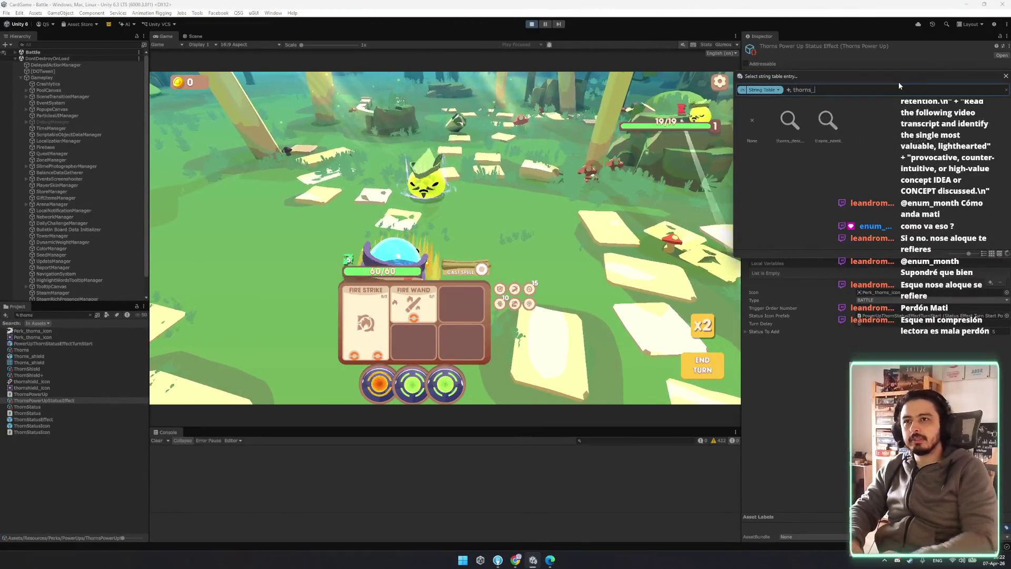
double_click(789, 122)
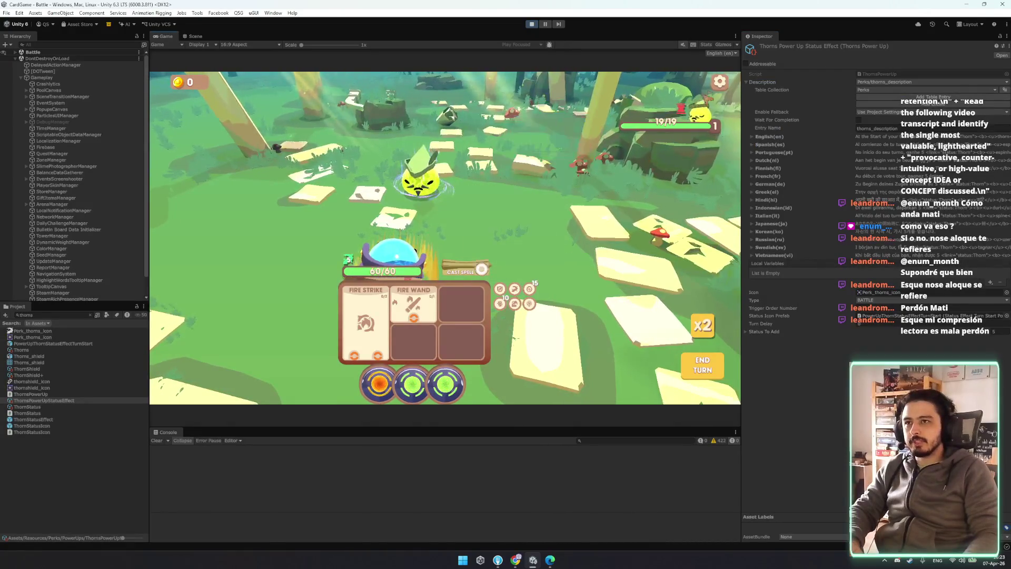
- Switch the game language to Spanish and back to English, then save the scene
click(720, 53)
click(737, 71)
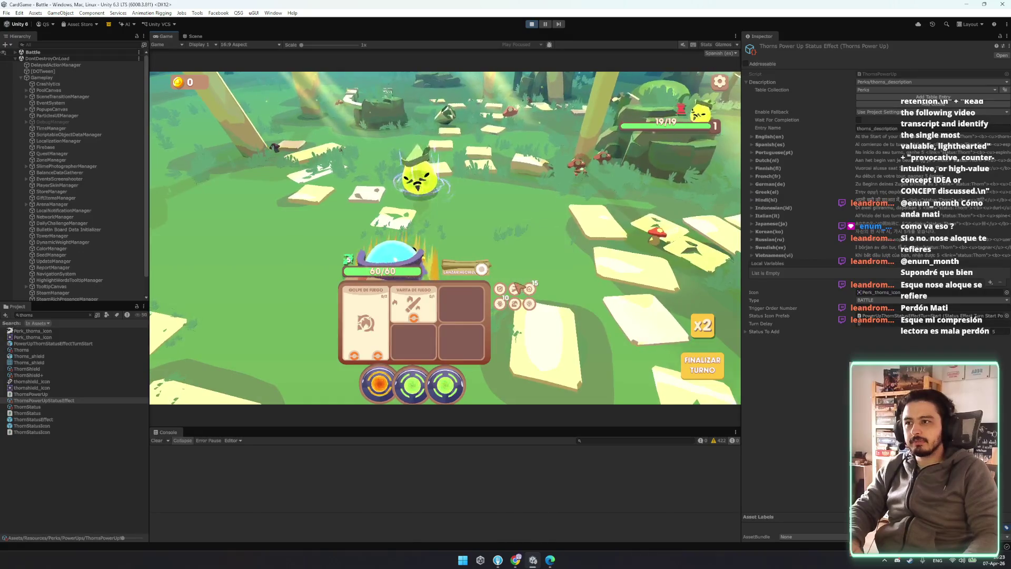
click(720, 54)
click(737, 64)
key(ctrl+s)
- Quit the battle through the game's settings menu
click(720, 82)
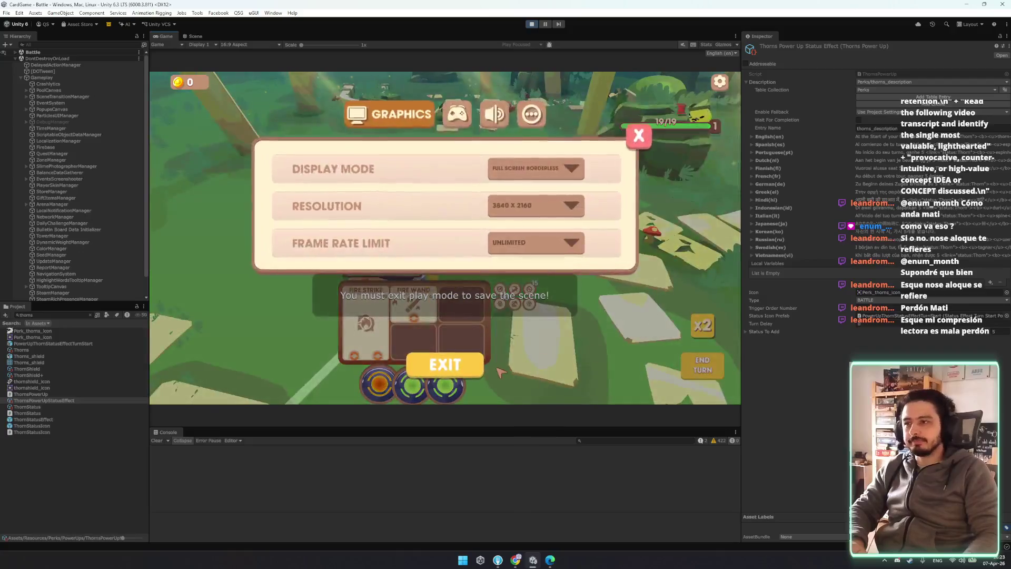
click(445, 359)
click(485, 274)
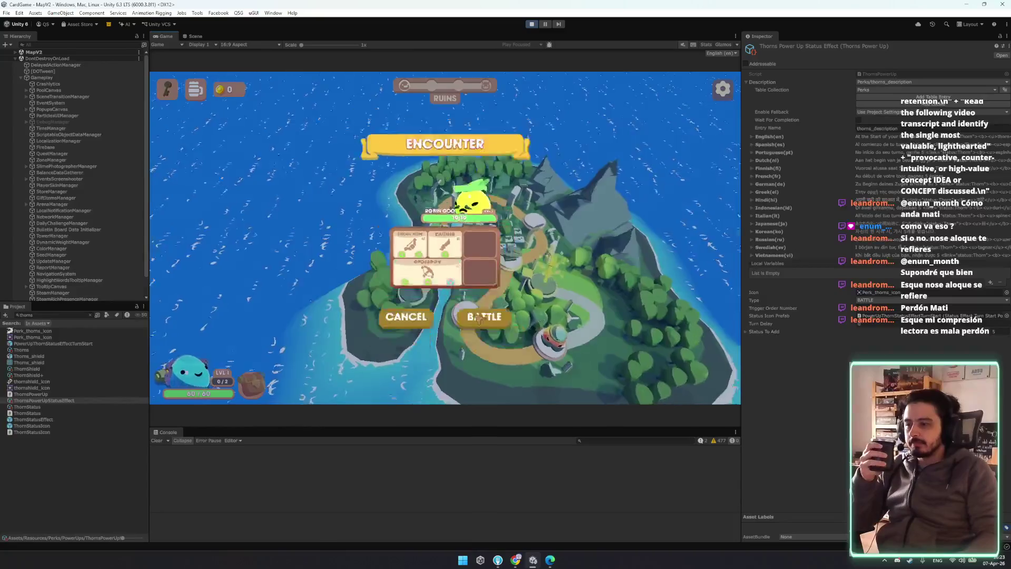
click(490, 322)
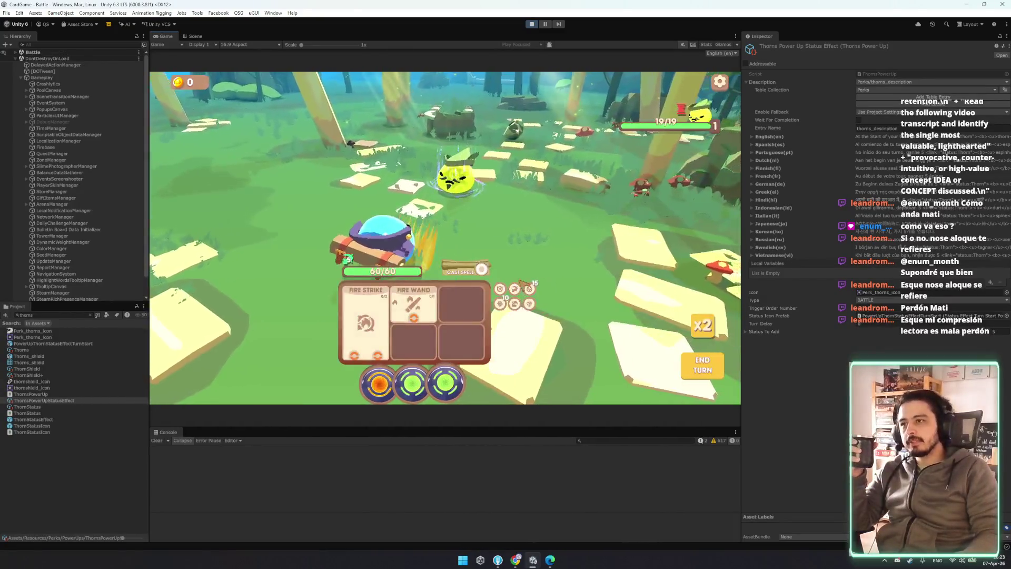
mouse_move(516, 288)
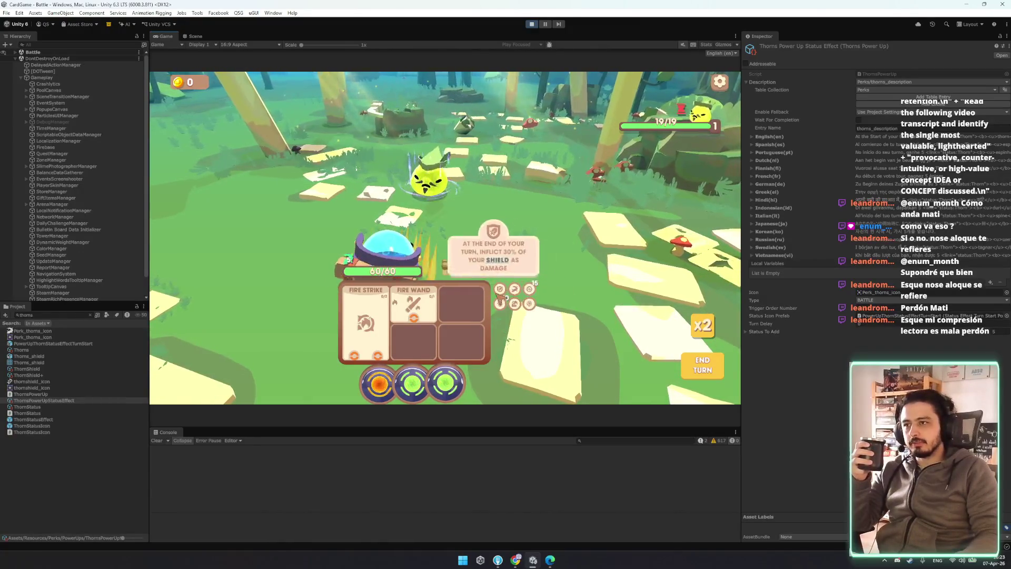
click(392, 330)
click(412, 196)
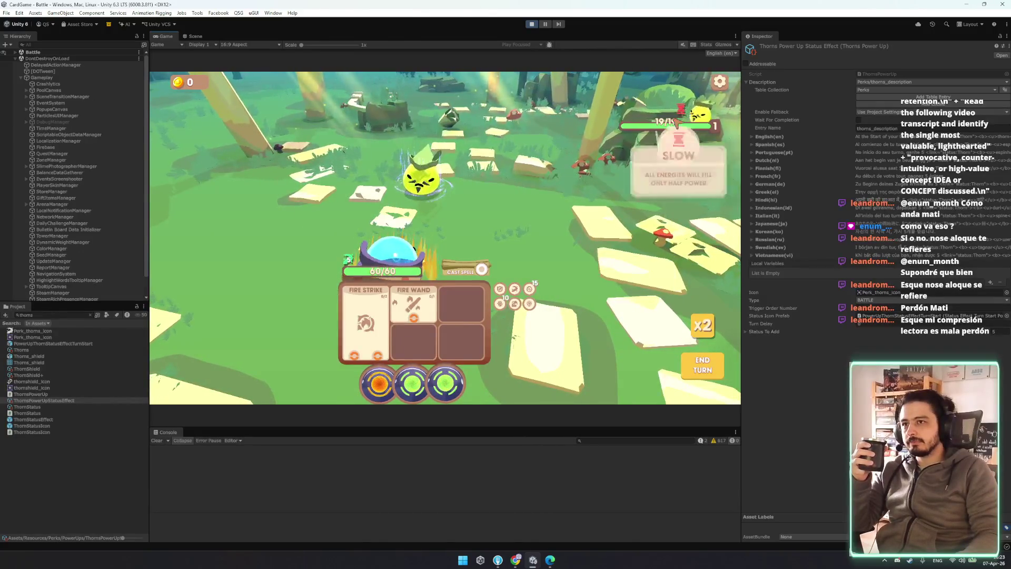
click(547, 135)
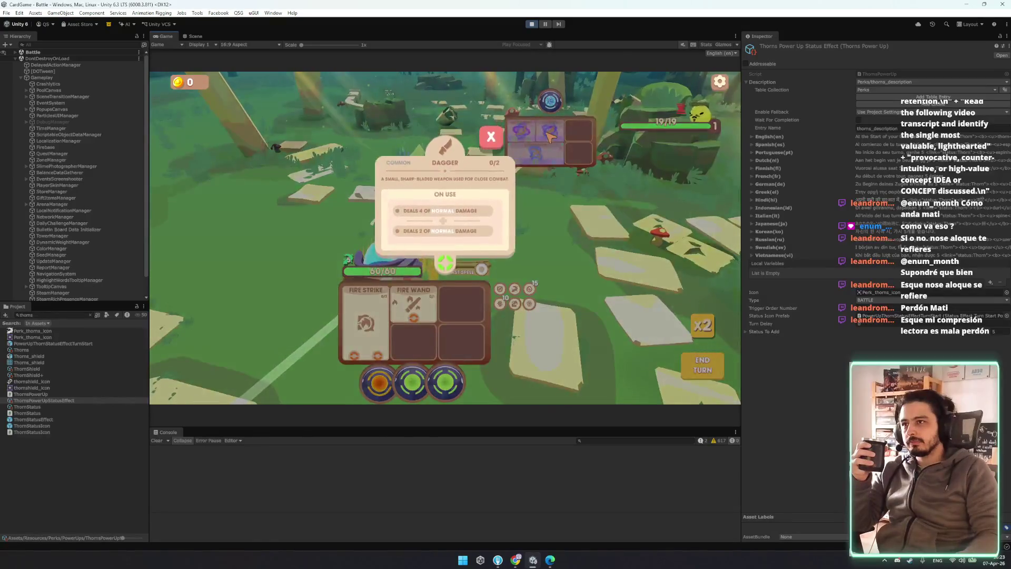
click(491, 138)
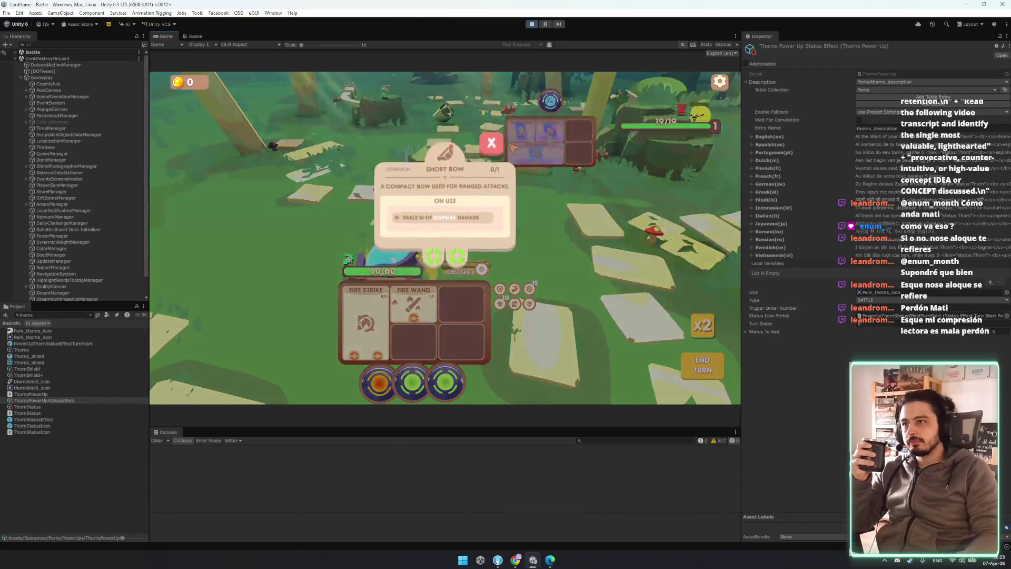
click(490, 143)
click(413, 304)
mouse_move(444, 222)
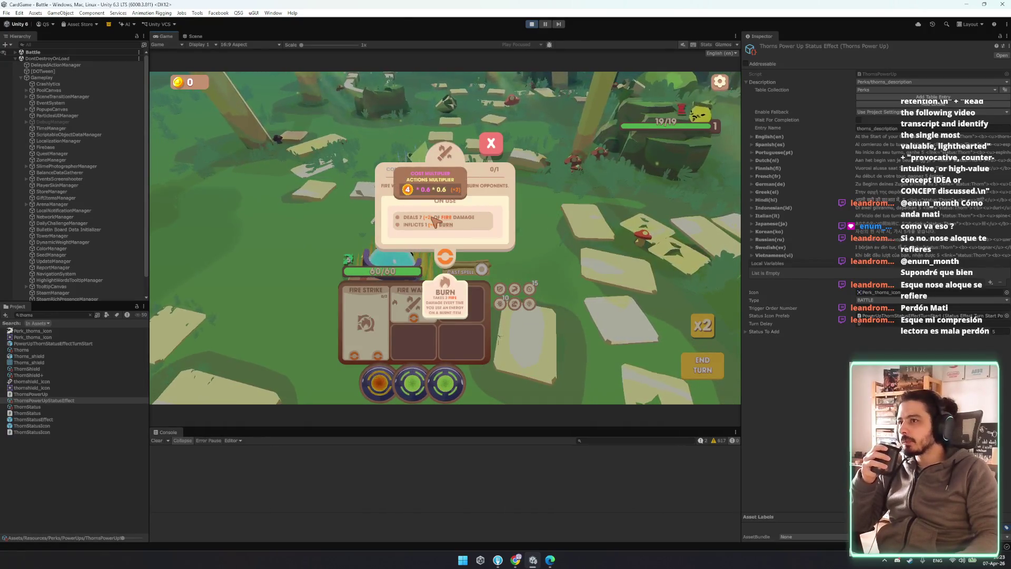
click(497, 149)
click(366, 321)
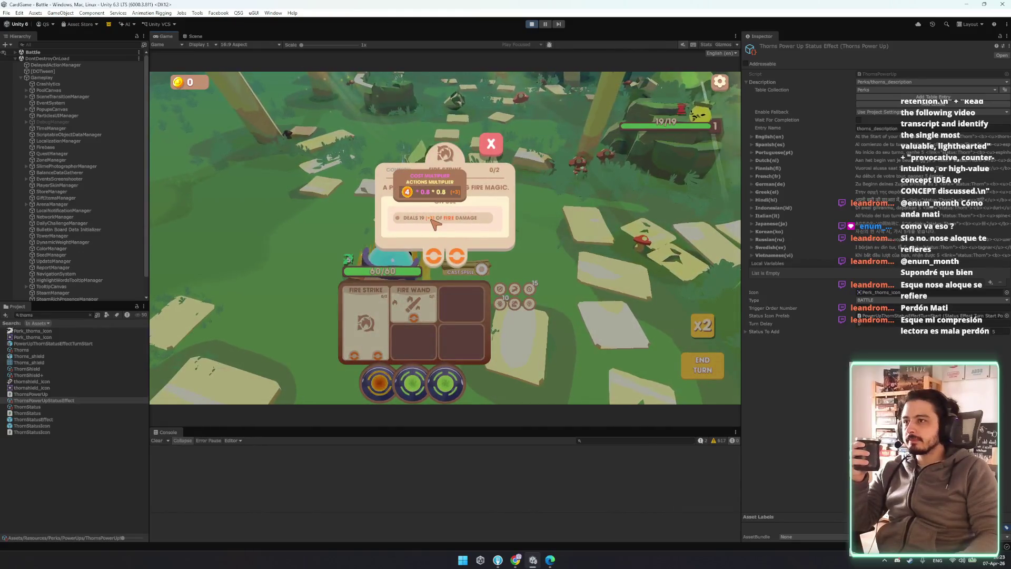
click(544, 280)
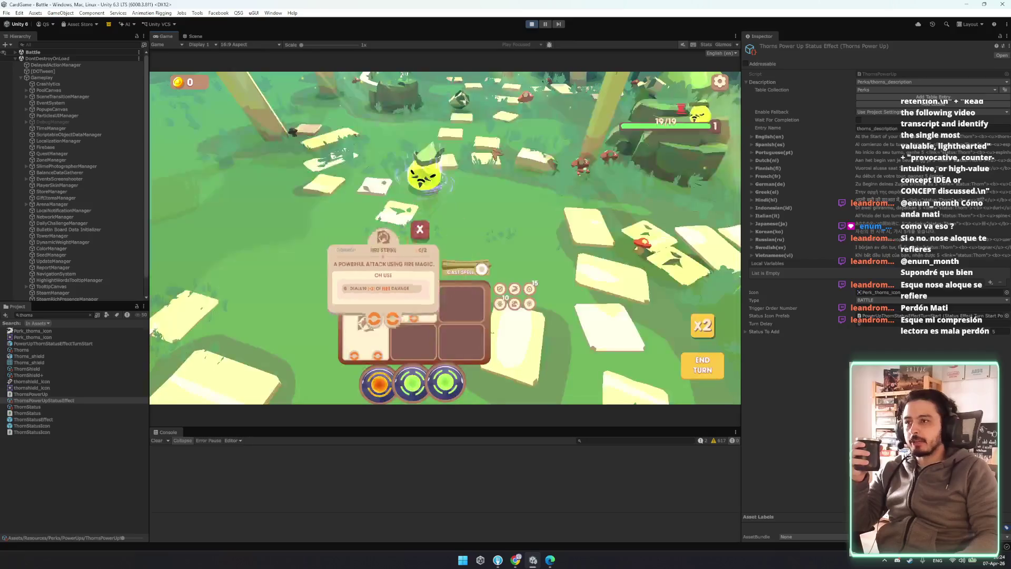
click(463, 270)
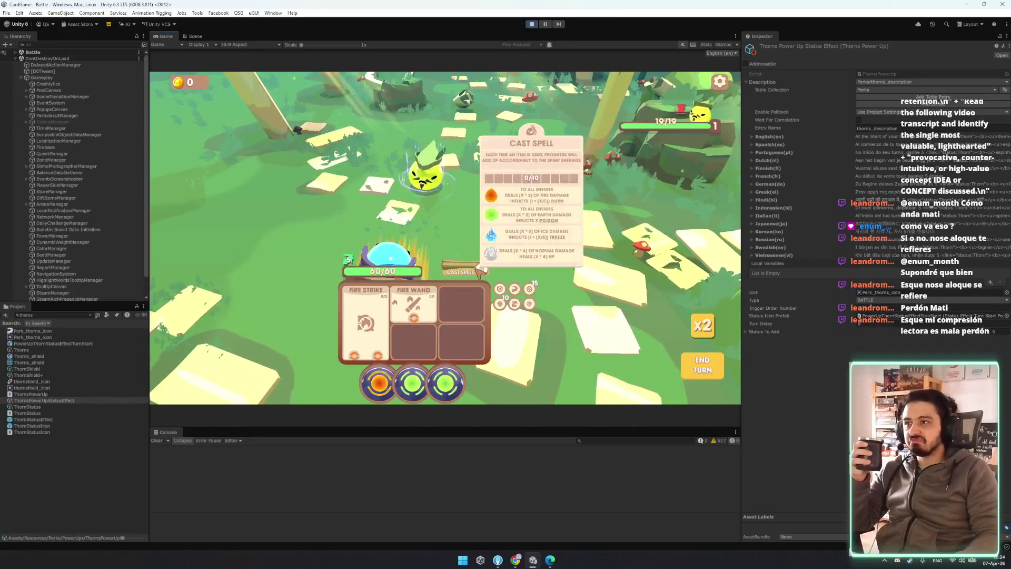
click(543, 280)
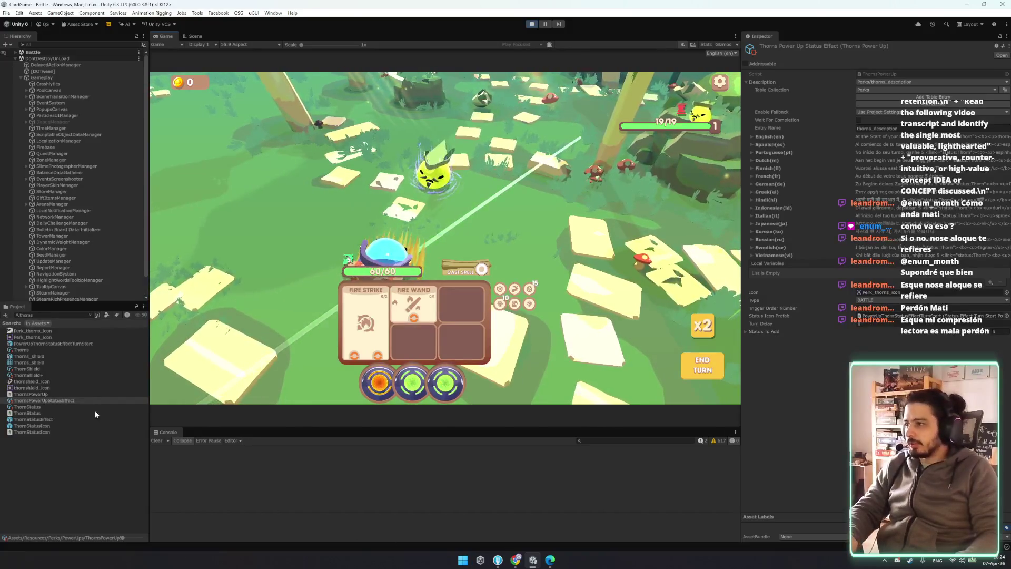
key(ctrl+s)
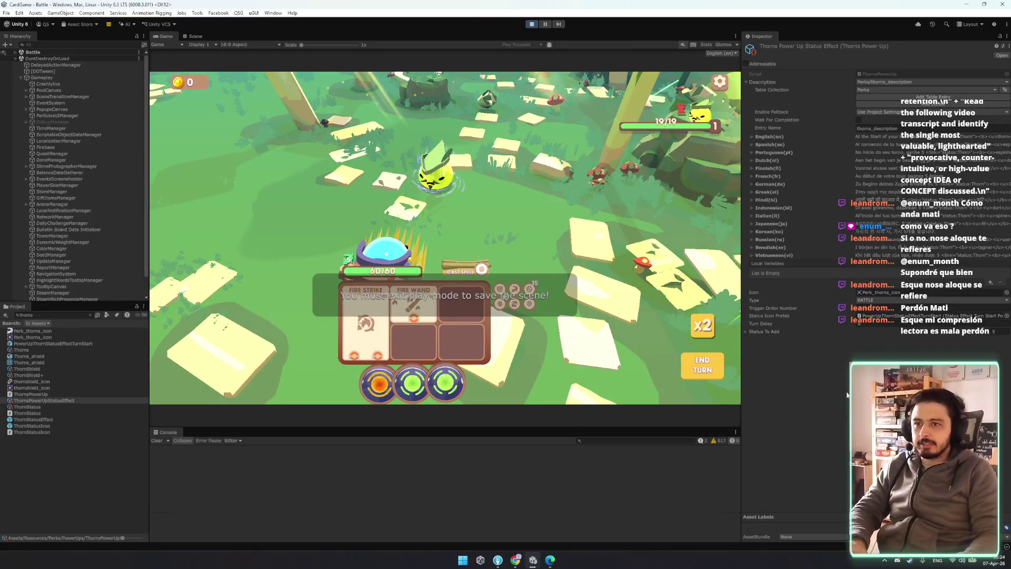
- Stop and restart the playtest, continuing into the loaded game
key(ctrl+p)
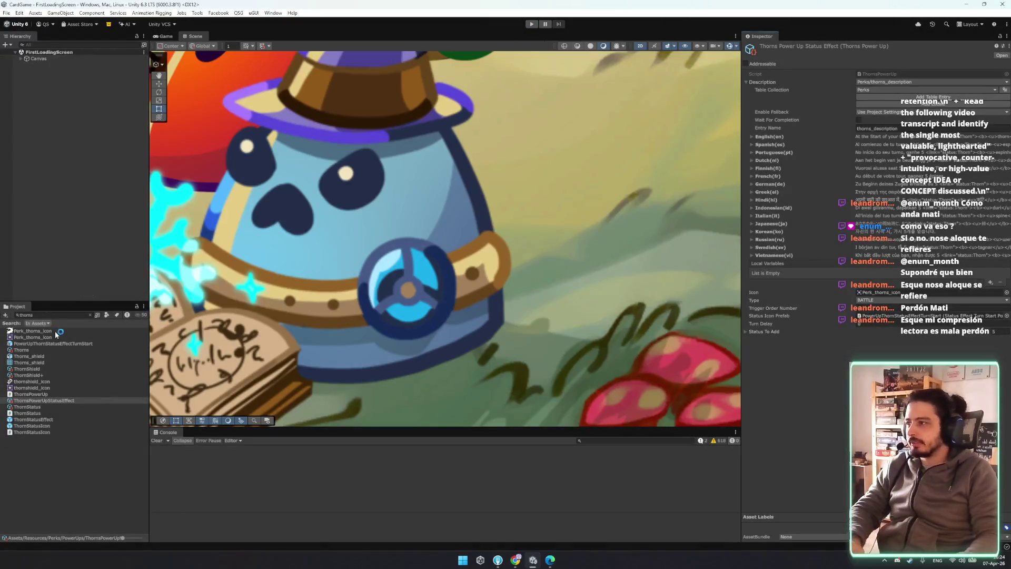
click(532, 24)
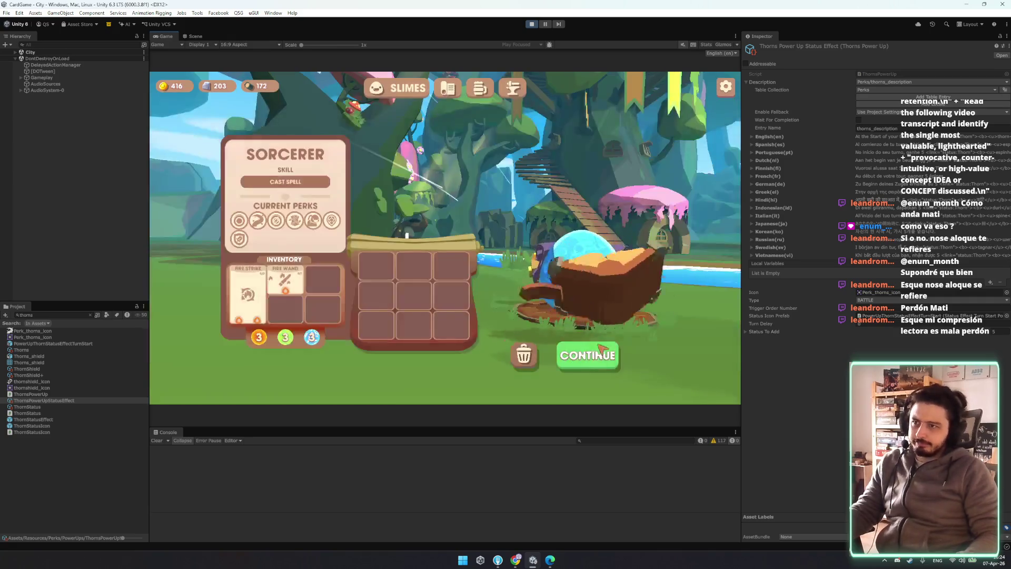
click(586, 353)
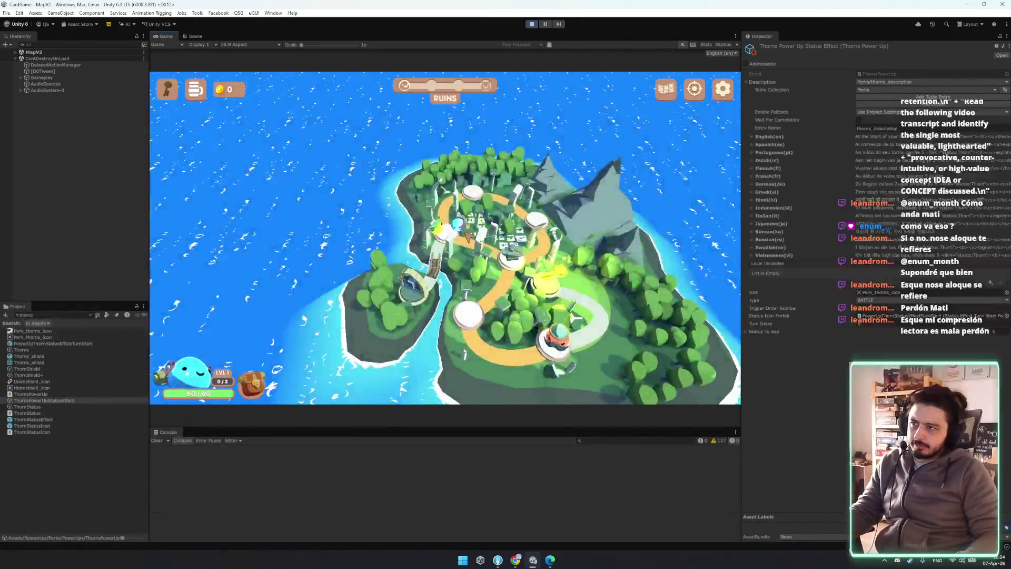
- Start an island encounter battle, then travel the player to a nearby map node
click(452, 241)
click(488, 327)
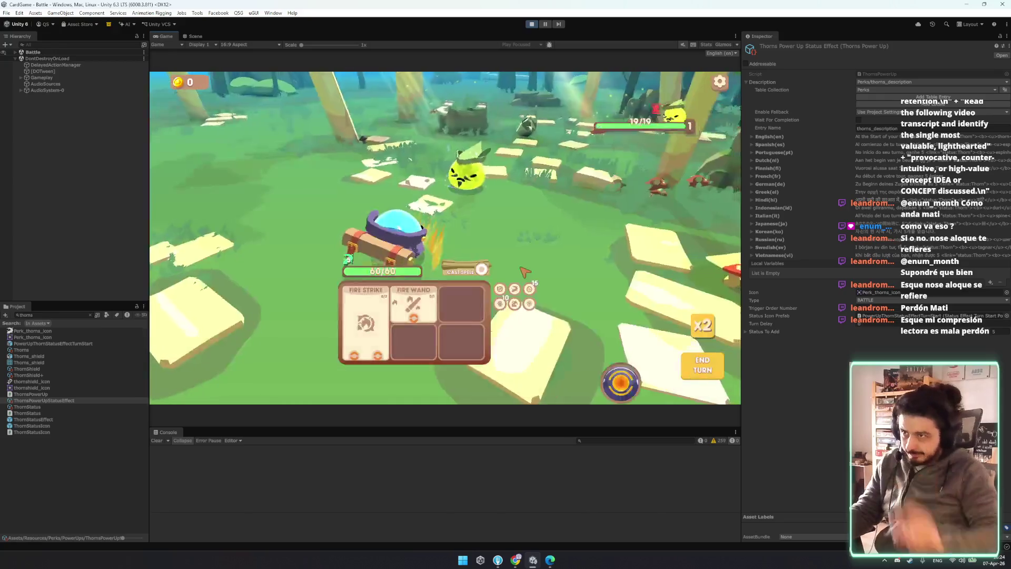
mouse_move(518, 288)
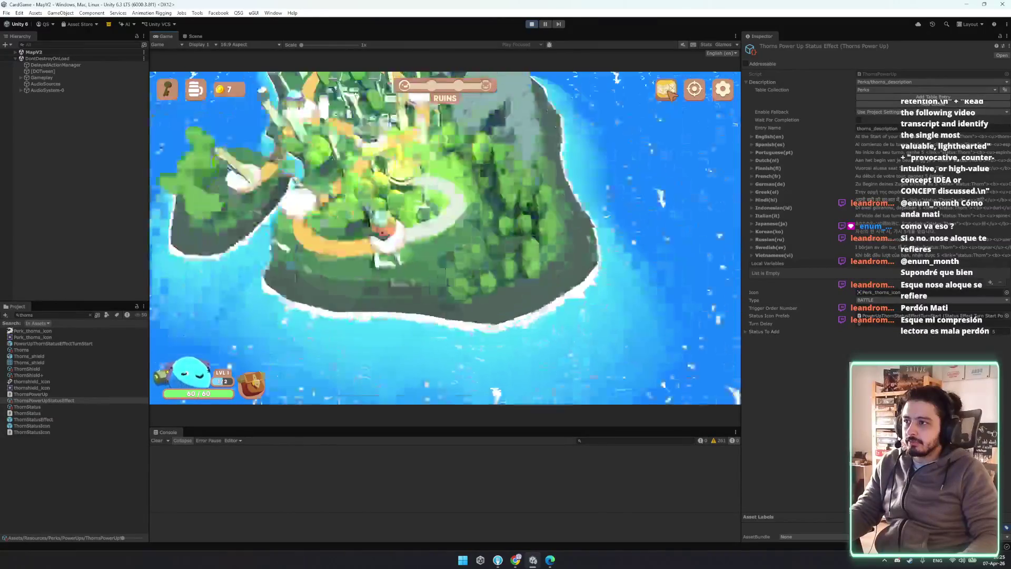
click(424, 274)
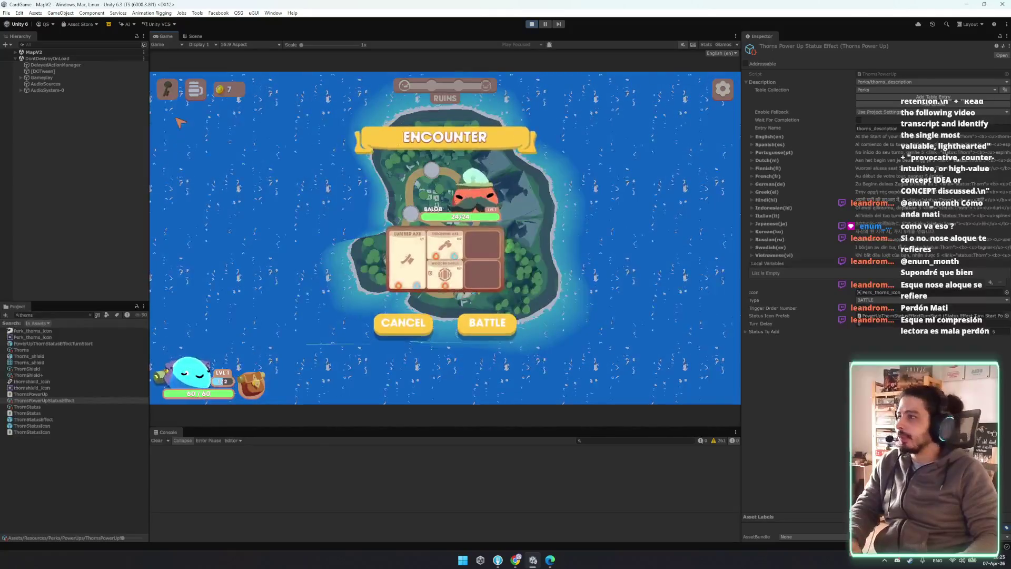
click(50, 44)
- Select DebugManager and page the in-game debug overlay to the INVENTORY panel
text(debug)
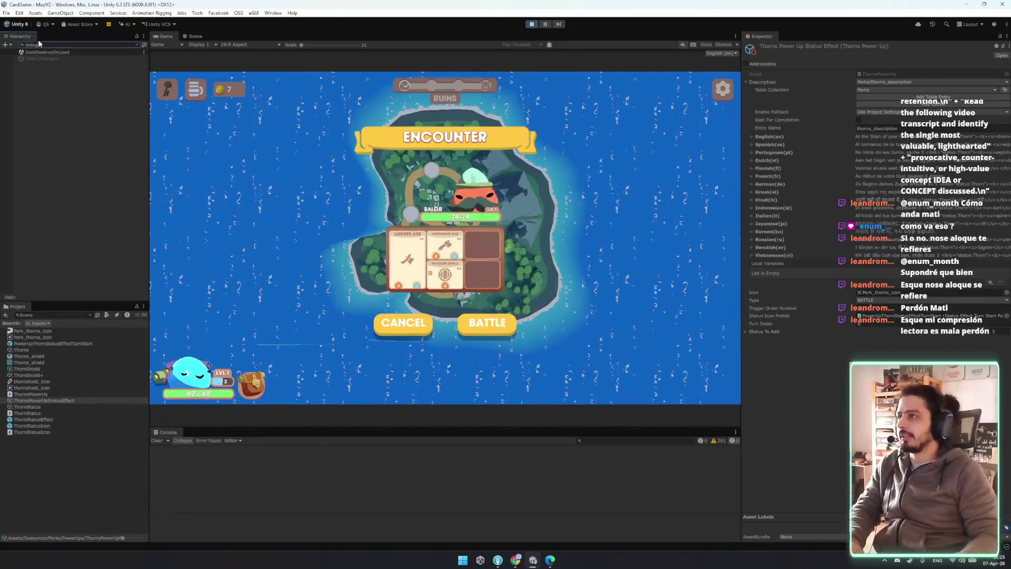
click(53, 57)
click(433, 119)
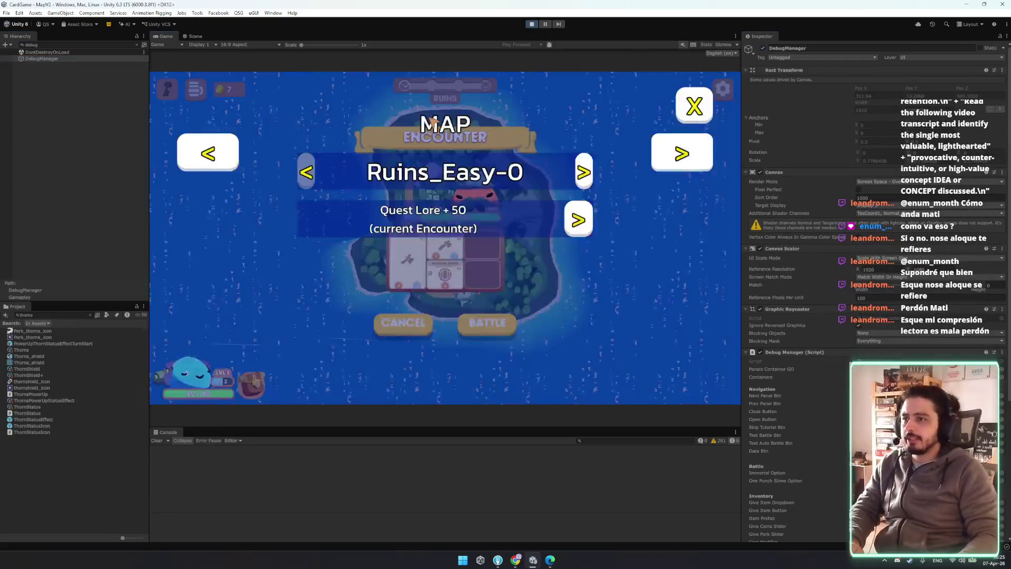
click(682, 153)
click(682, 152)
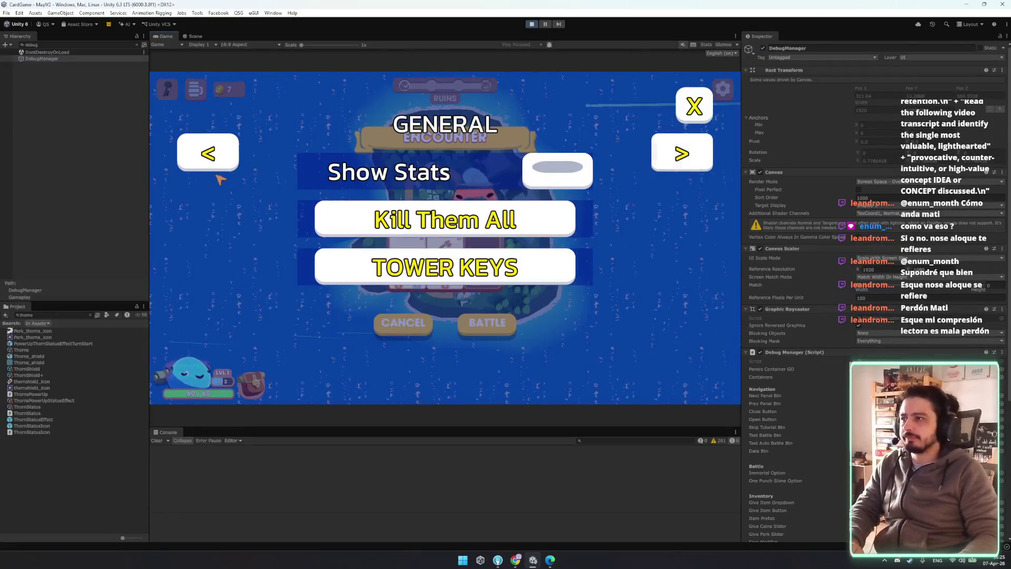
click(682, 153)
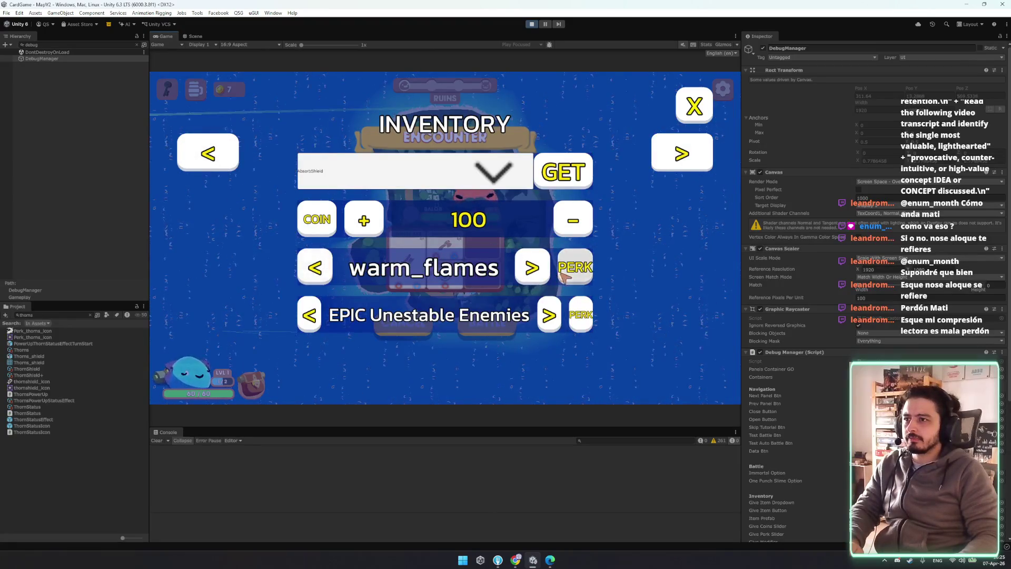
- Step the perk selector back to frenzy and grant it with PERK
click(312, 268)
click(311, 268)
click(312, 268)
click(313, 269)
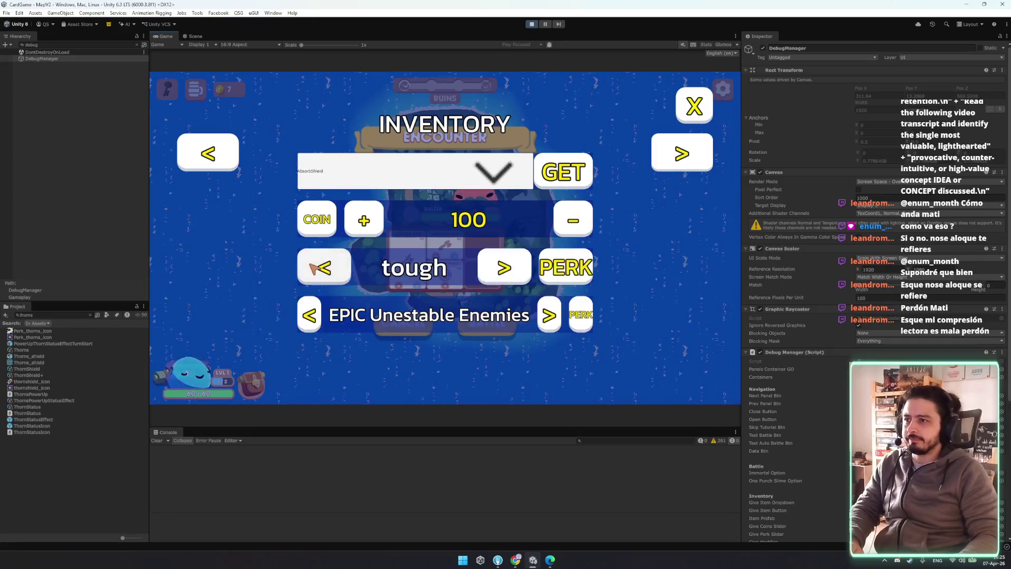
click(320, 268)
click(320, 268)
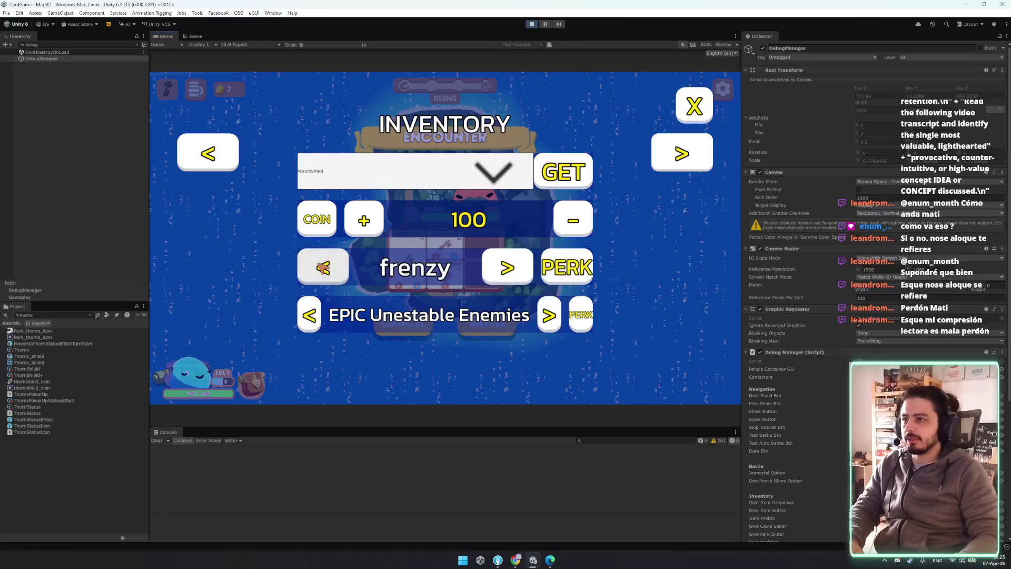
click(680, 165)
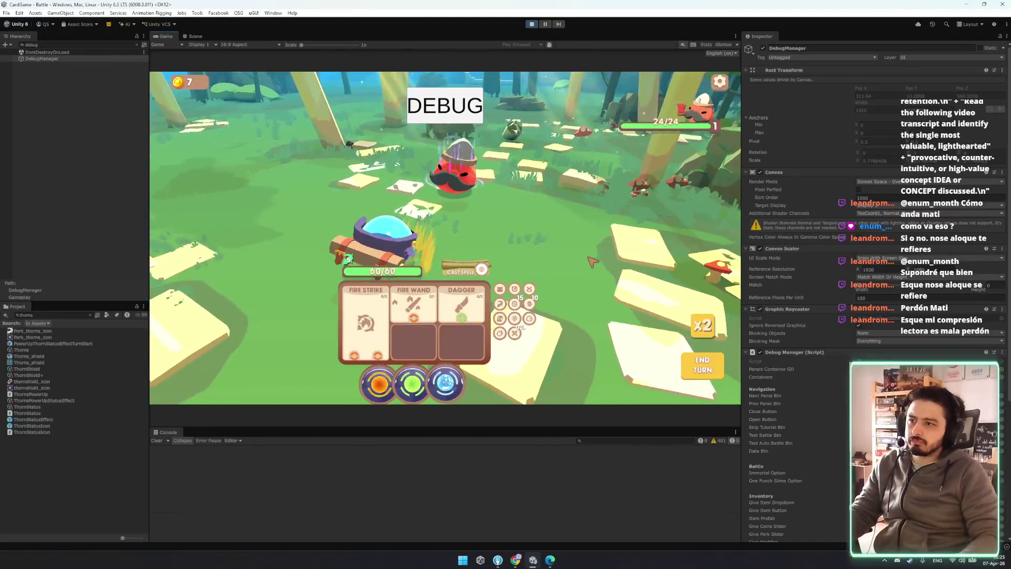
- Maximize the Game view, attack twice with the Dagger to bring the enemy to 8/24, and restore the layout
right_click(171, 36)
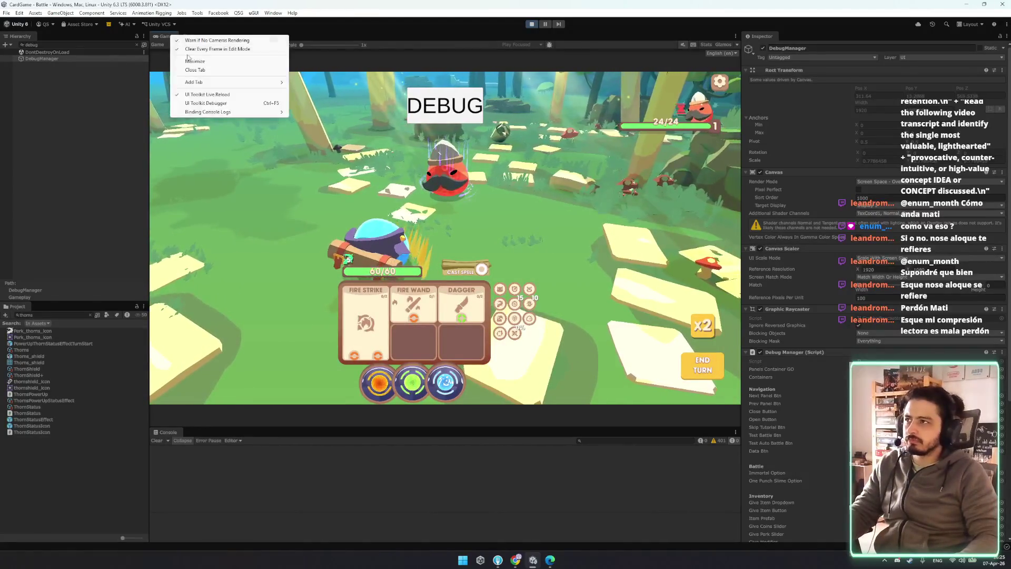
click(191, 61)
mouse_move(611, 436)
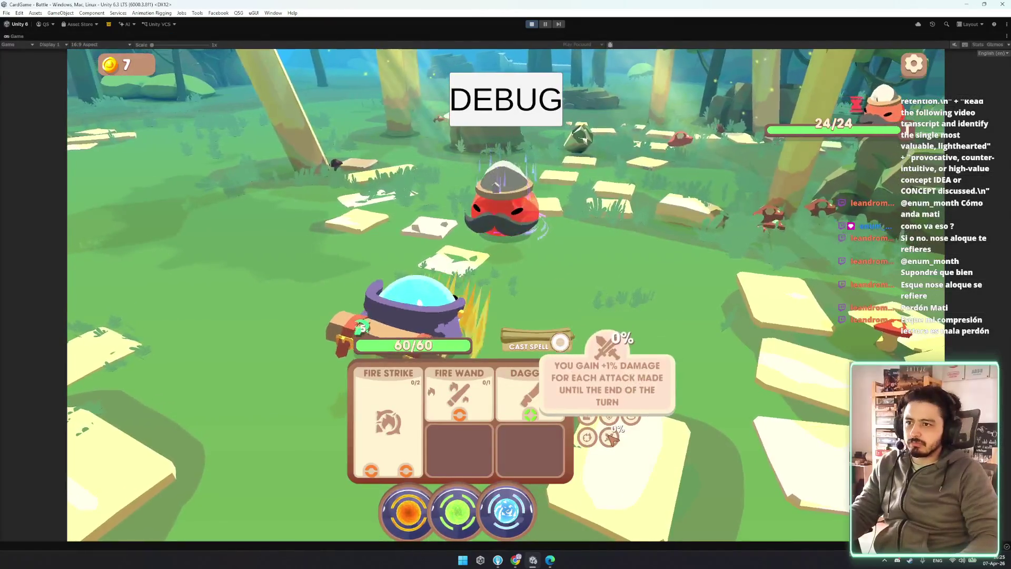
mouse_move(630, 372)
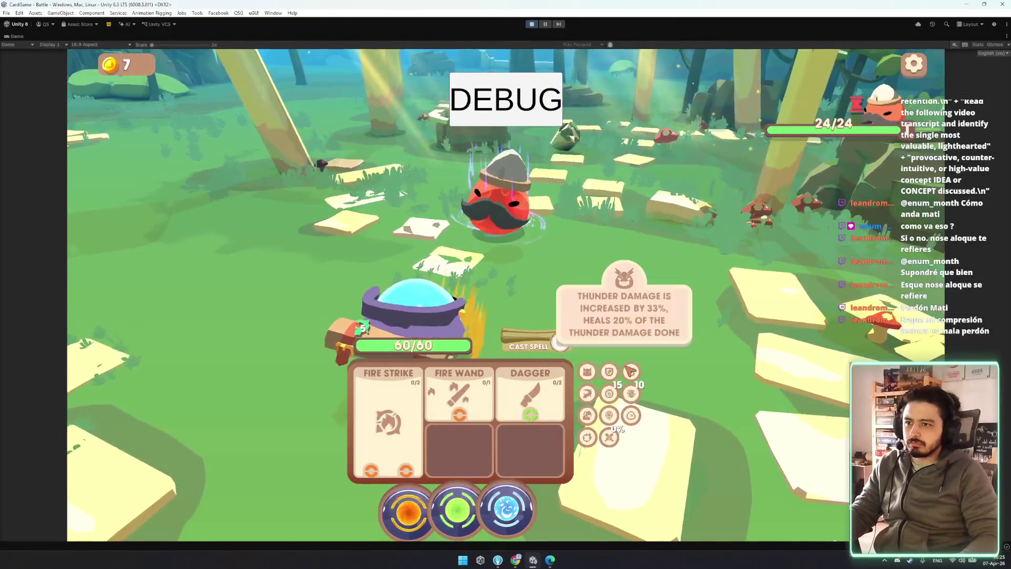
mouse_move(457, 510)
mouse_down()
mouse_move(397, 422)
mouse_move(519, 376)
mouse_move(526, 414)
mouse_up()
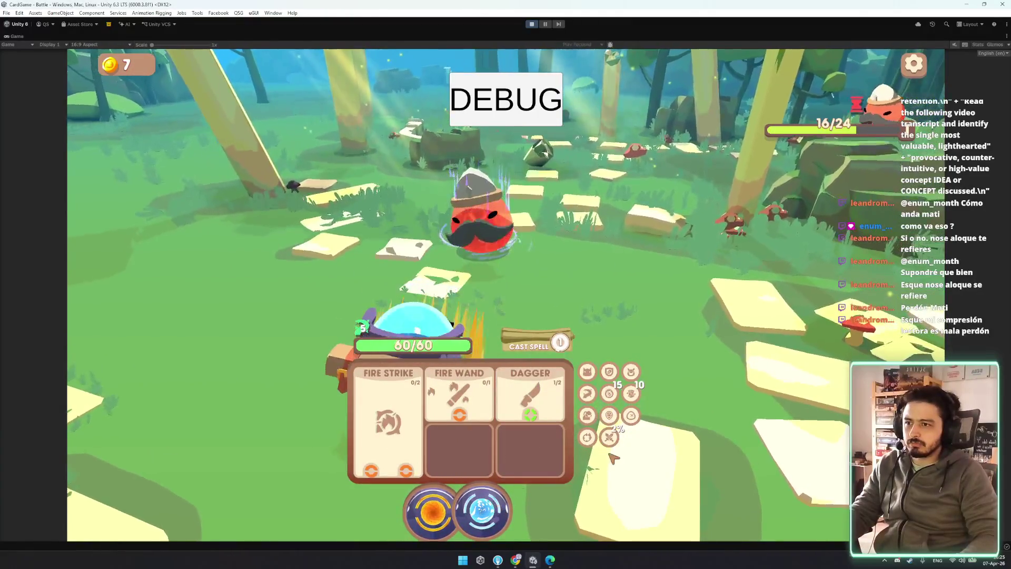
drag(431, 510, 507, 442)
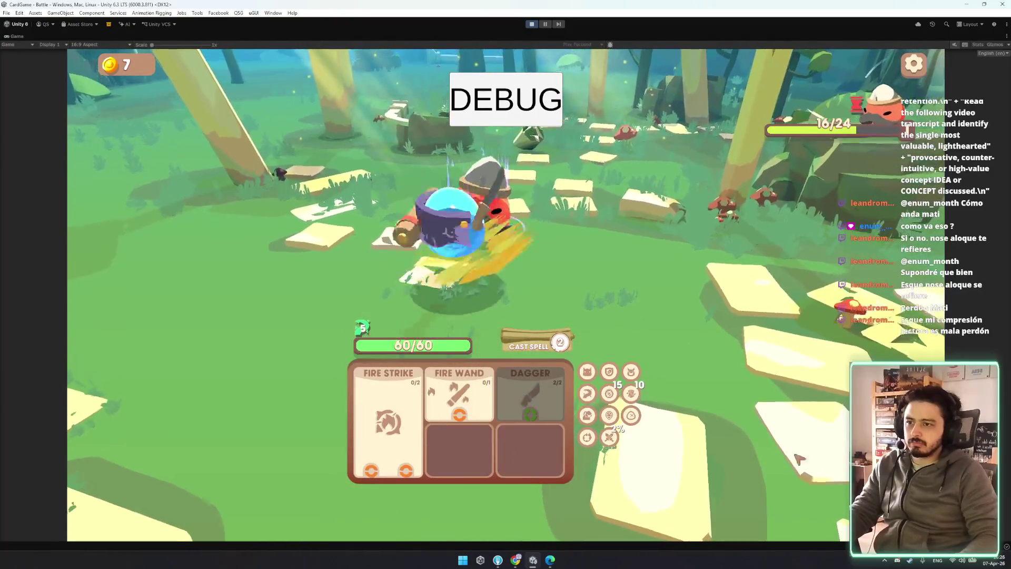
right_click(30, 37)
click(126, 60)
- Find PowerUpFrenzyIcon(Clone) in the Hierarchy and move it earlier in the perk grid
key(ctrl+1)
scroll(475, 225, up, 15)
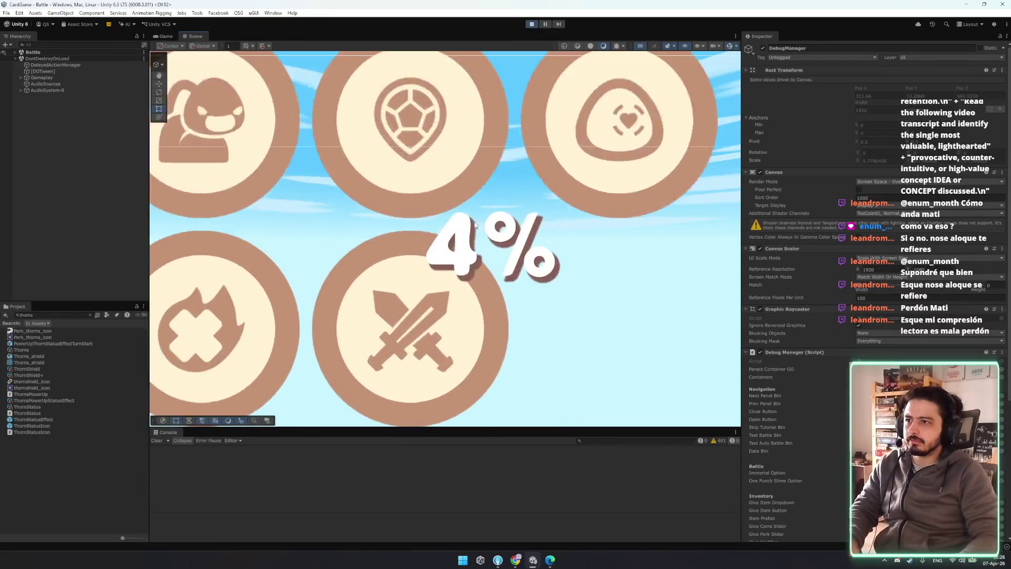
scroll(475, 225, down, 5)
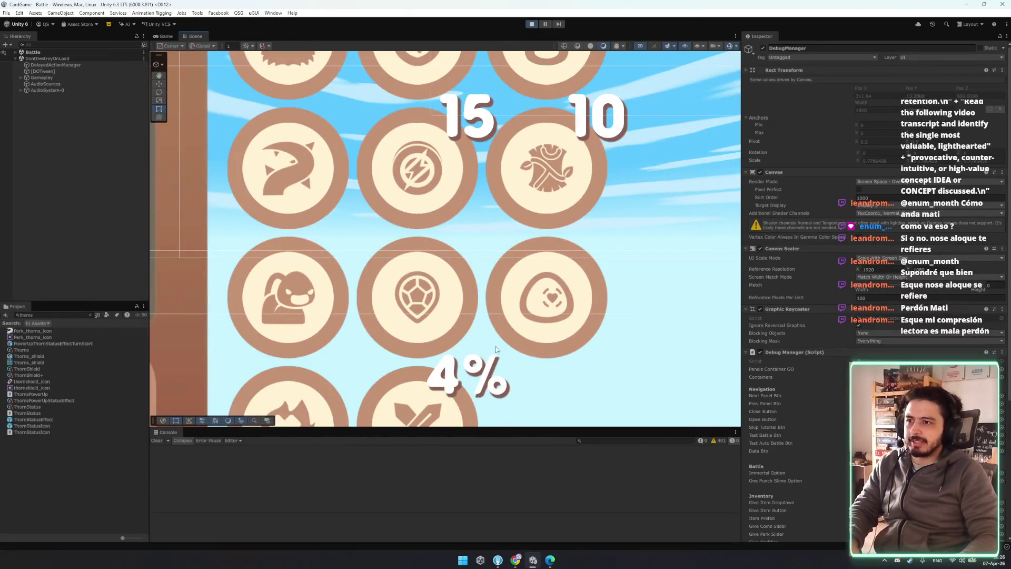
click(81, 45)
text(frenz)
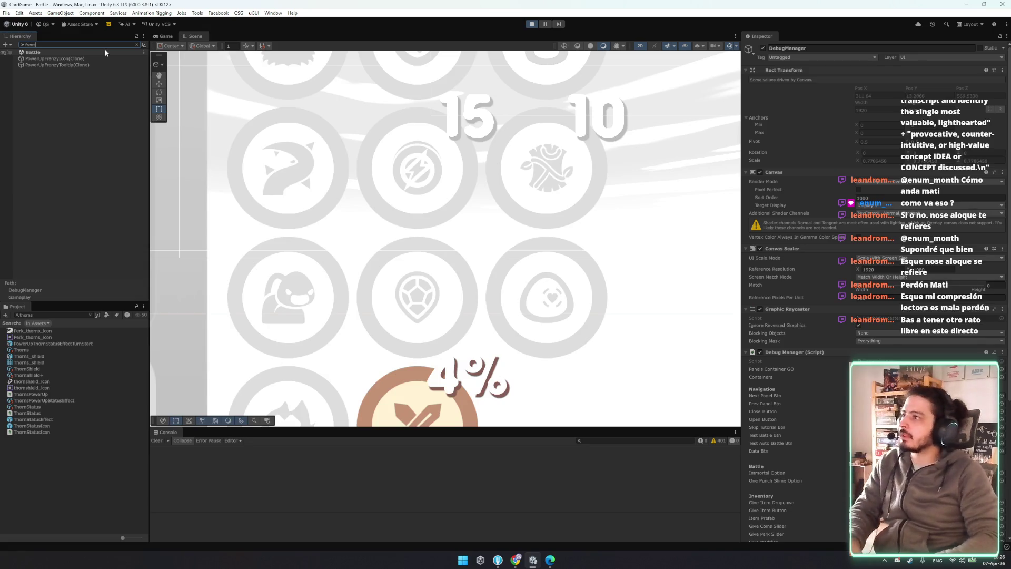
click(87, 59)
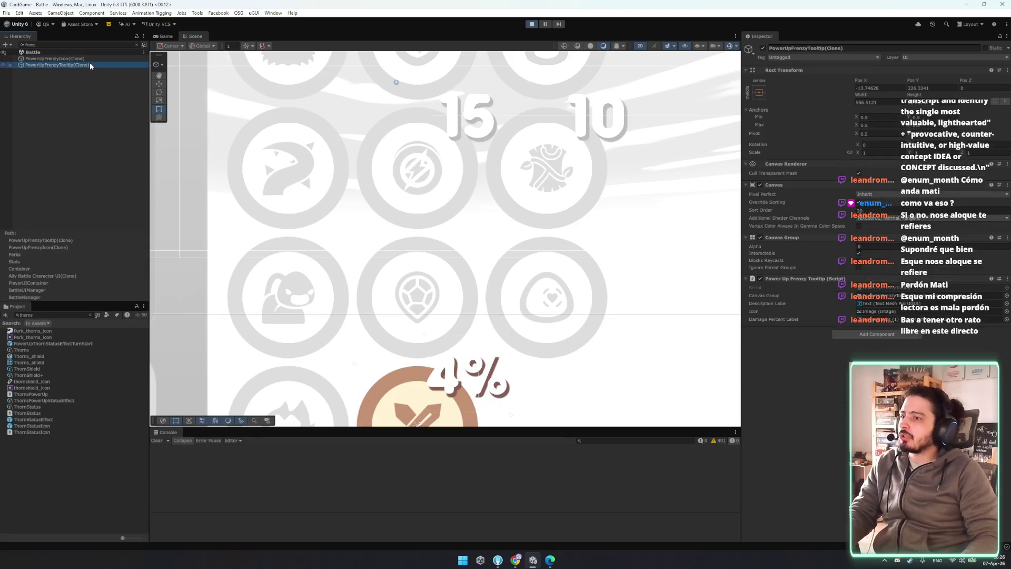
click(137, 45)
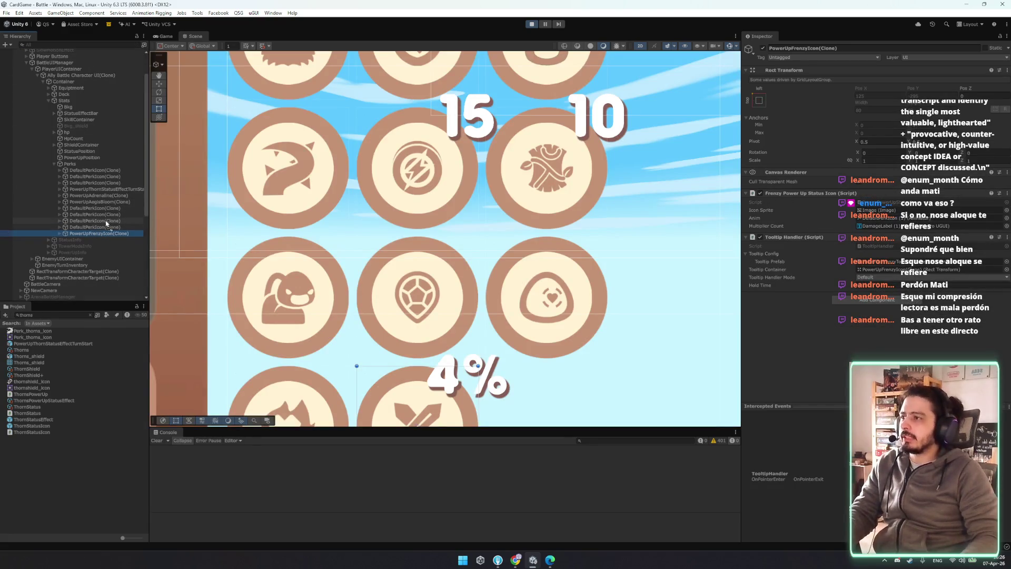
drag(108, 226, 108, 226)
drag(411, 268, 438, 189)
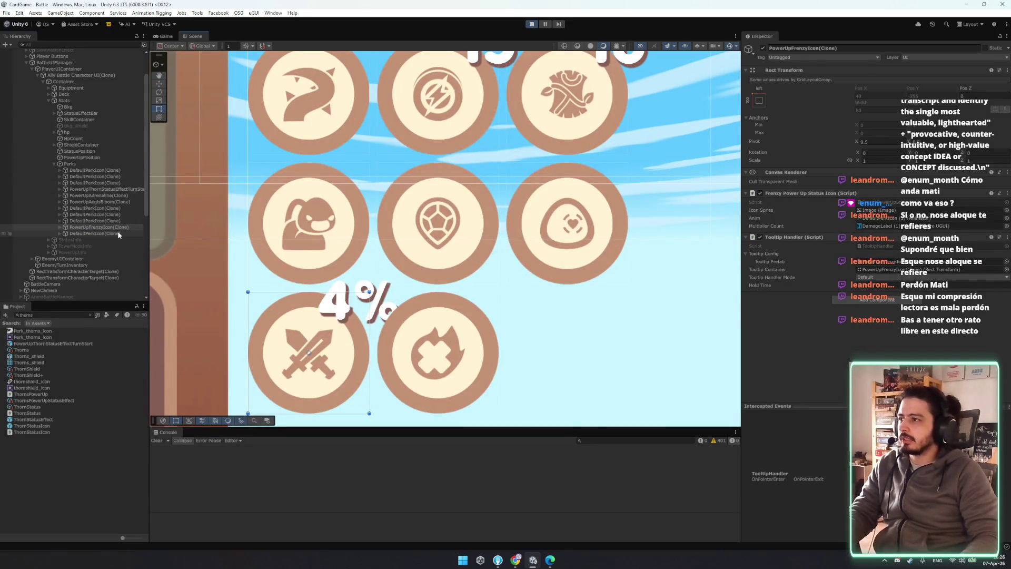
- Shift the DamageLabel slightly left and change its text to 304%, then view the running game
key(Right)
key(Down)
key(Down)
drag(387, 301, 370, 300)
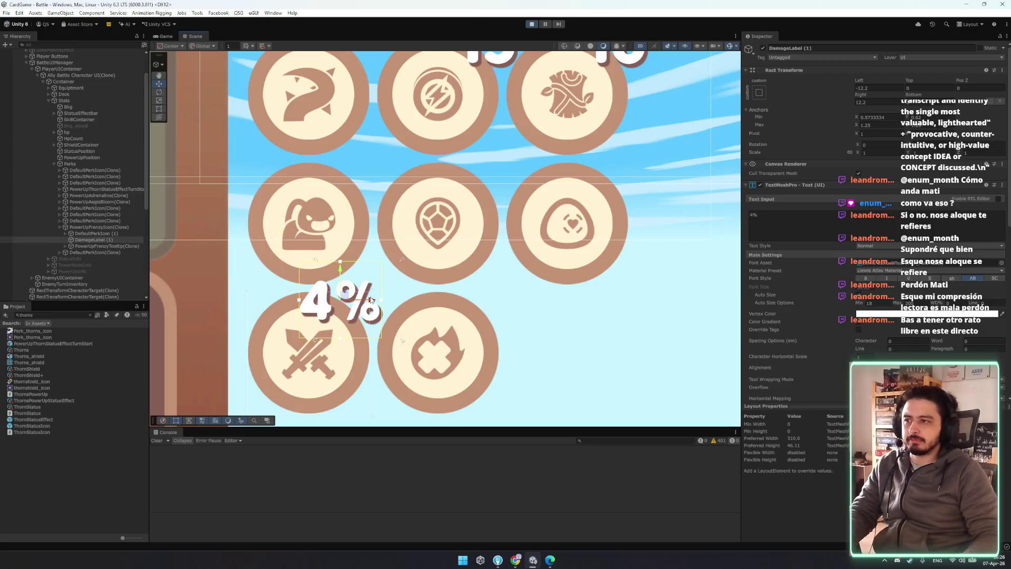
click(794, 227)
text(3)
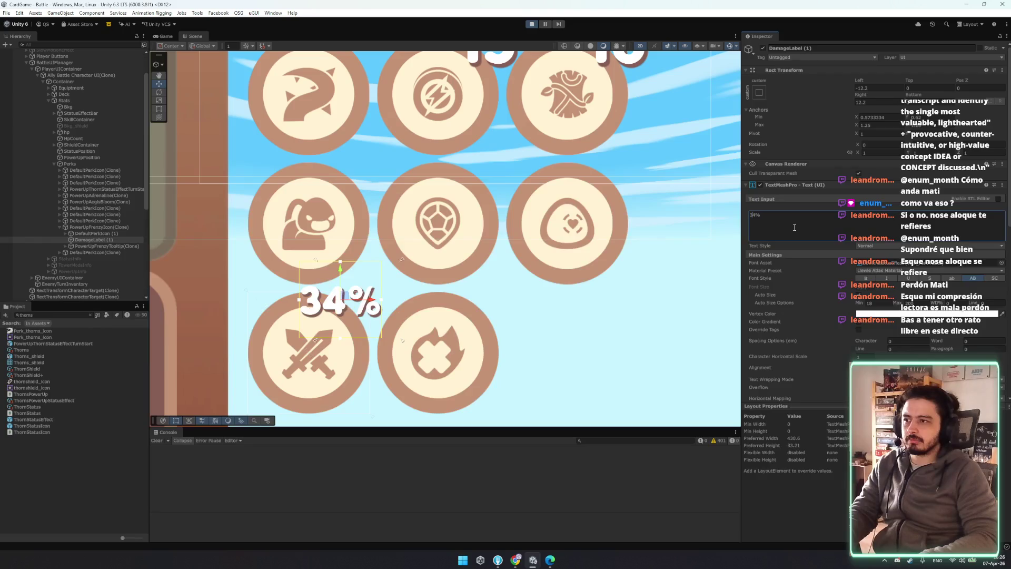
text(0)
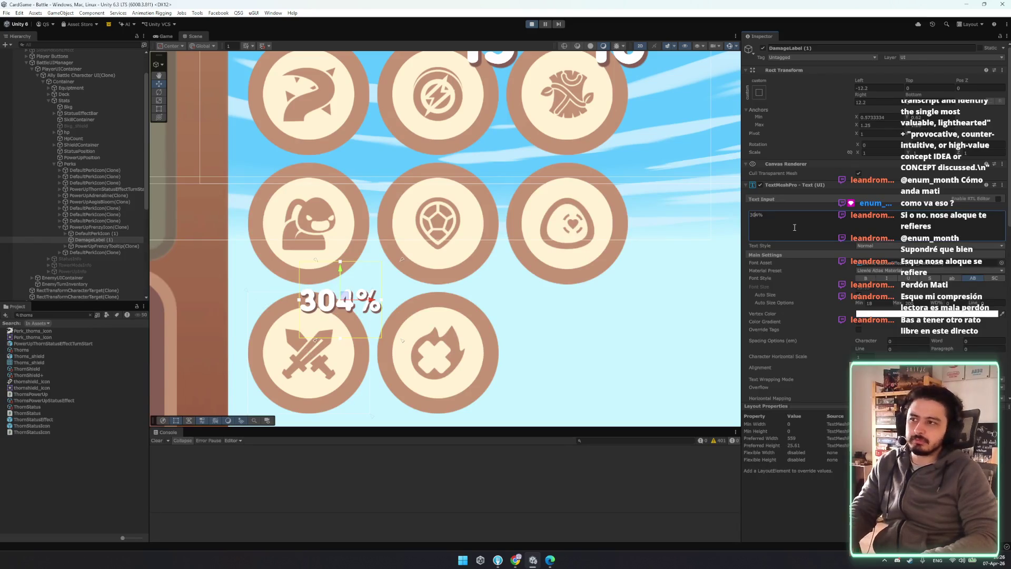
text(20)
key(BackSpace)
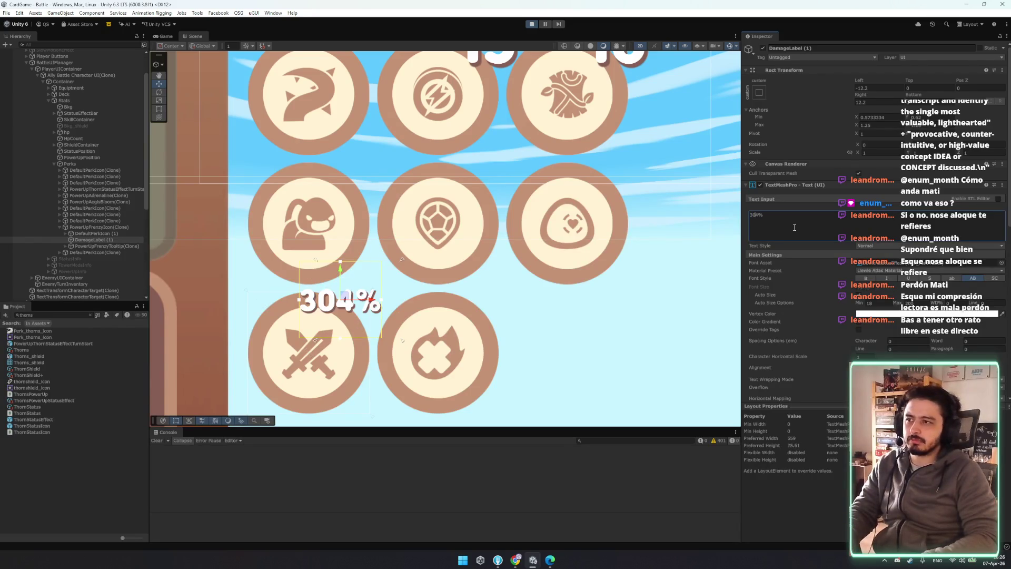
click(167, 36)
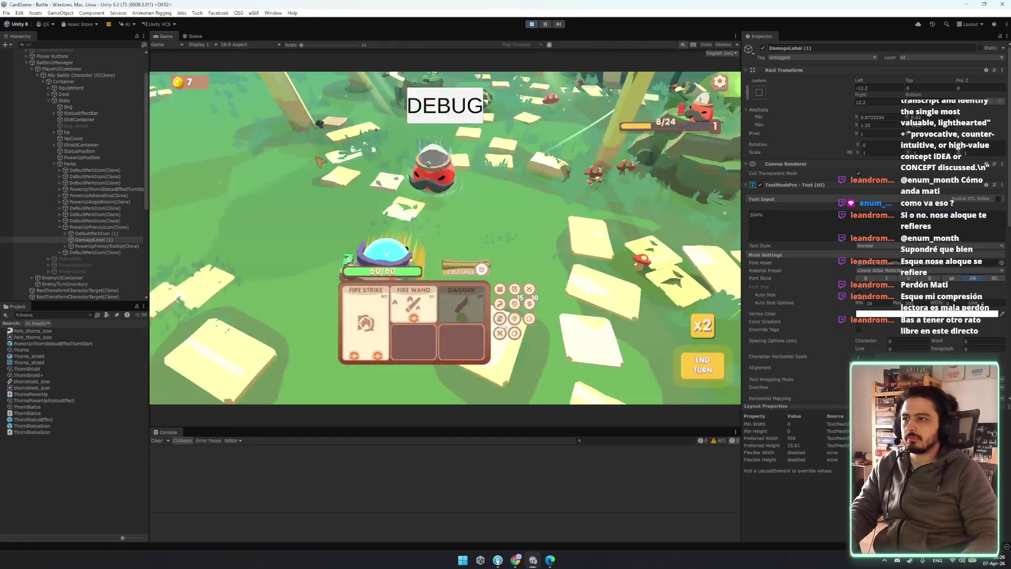
- Stop the playtest, search the project for 'frenz', and select the PowerUpFrenzyTooltip prefab
mouse_move(506, 335)
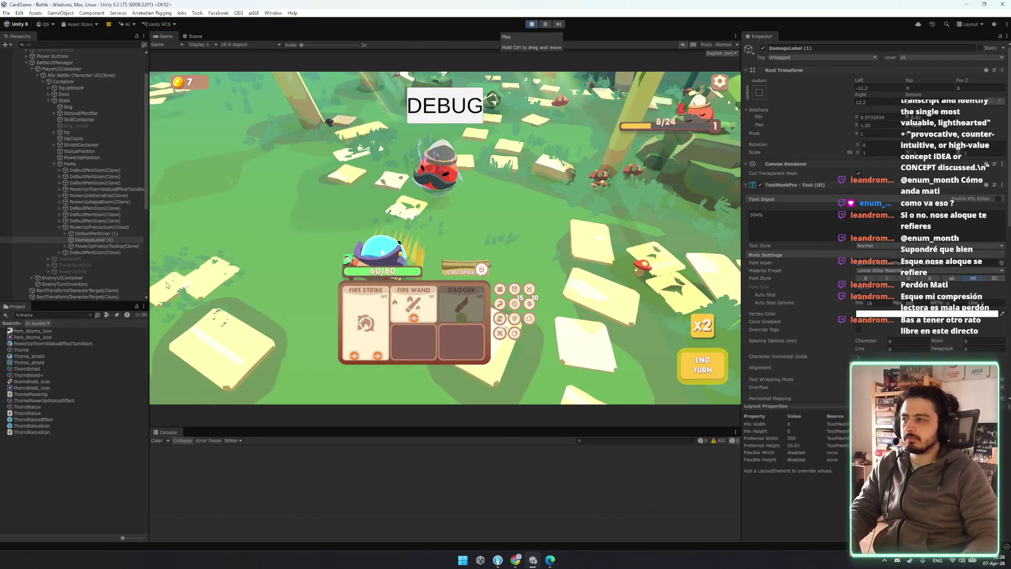
key(ctrl+p)
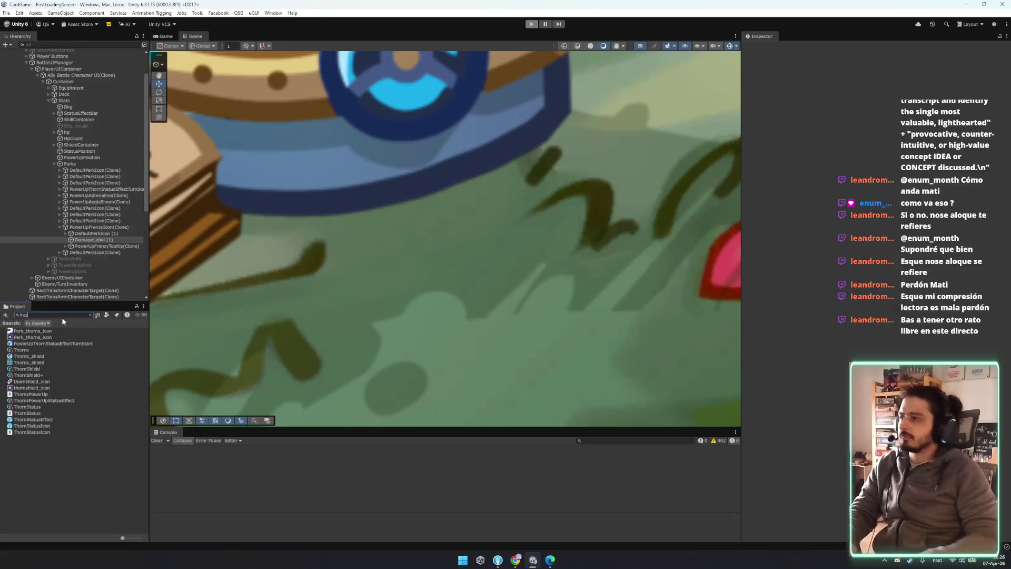
click(51, 313)
text(froz)
key(BackSpace)
key(BackSpace)
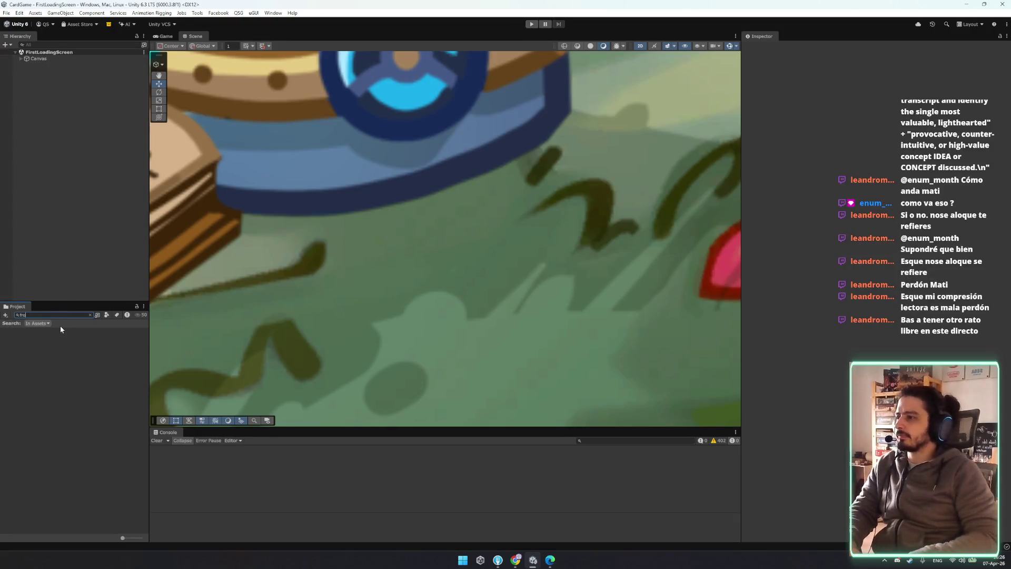
text(z)
click(48, 388)
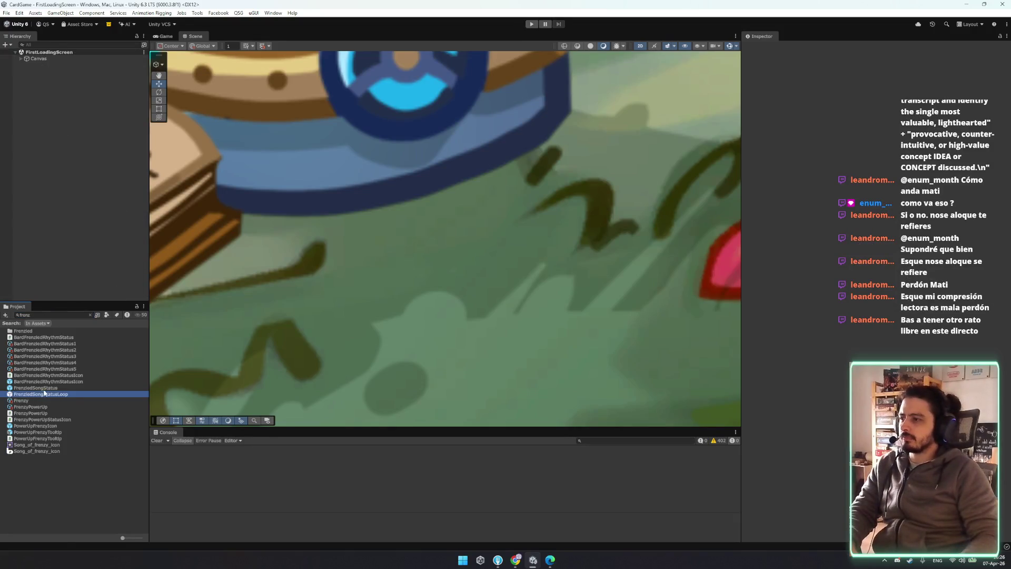
click(52, 380)
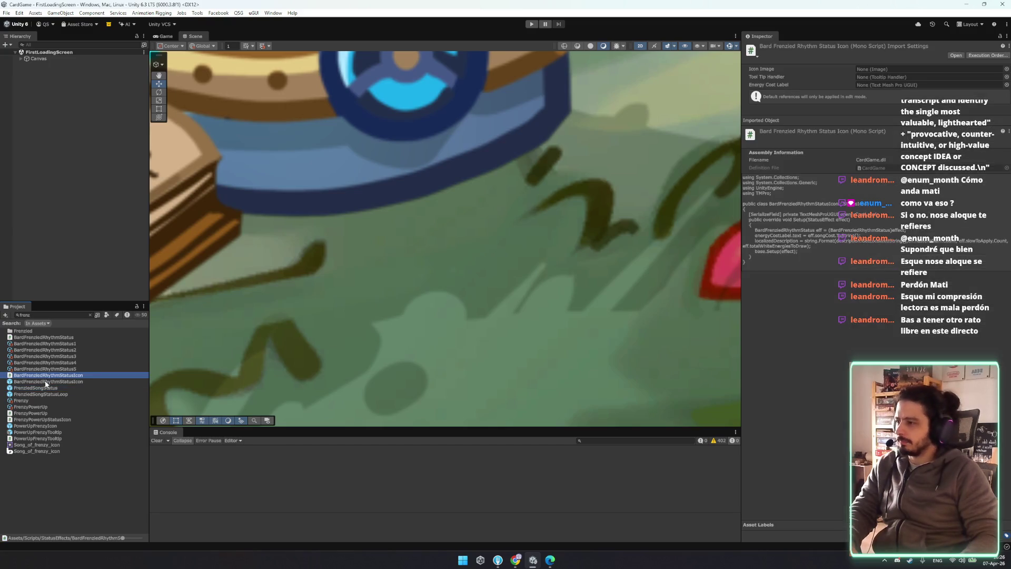
click(51, 433)
click(51, 426)
- Open the PowerUpFrenzyIcon prefab and append % to DamageLabel (1)'s text, making it 7%
double_click(53, 431)
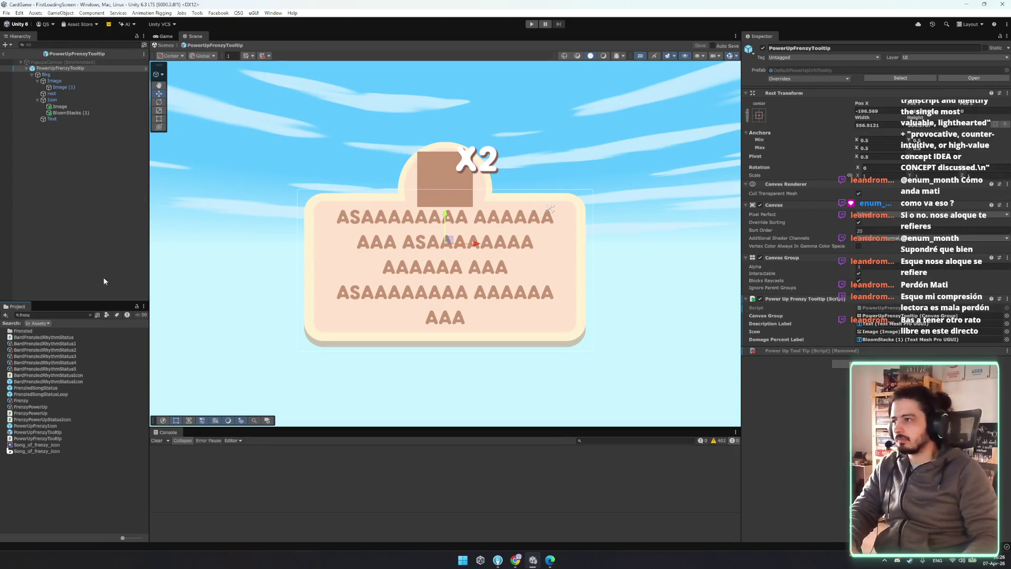
double_click(36, 426)
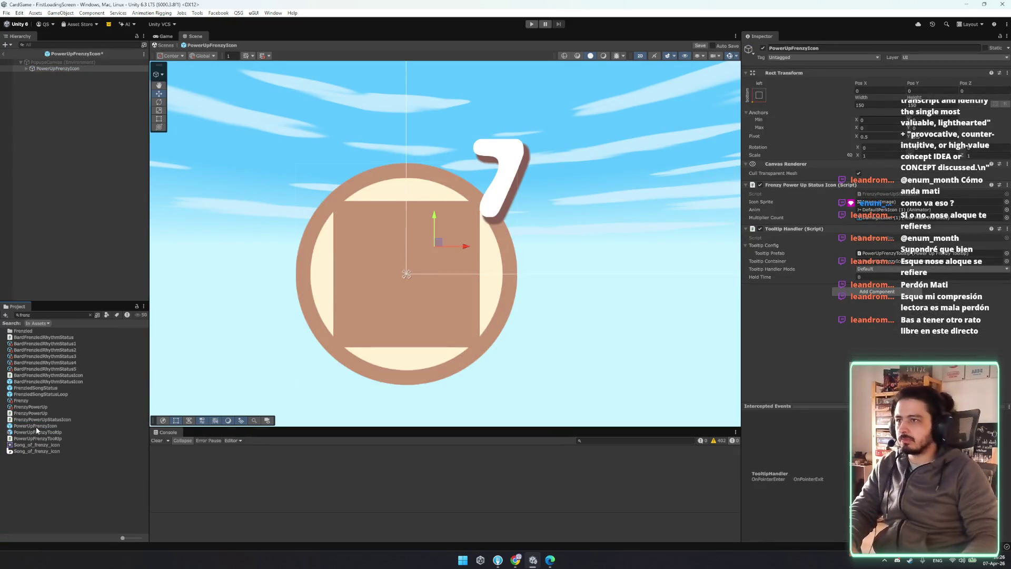
click(49, 69)
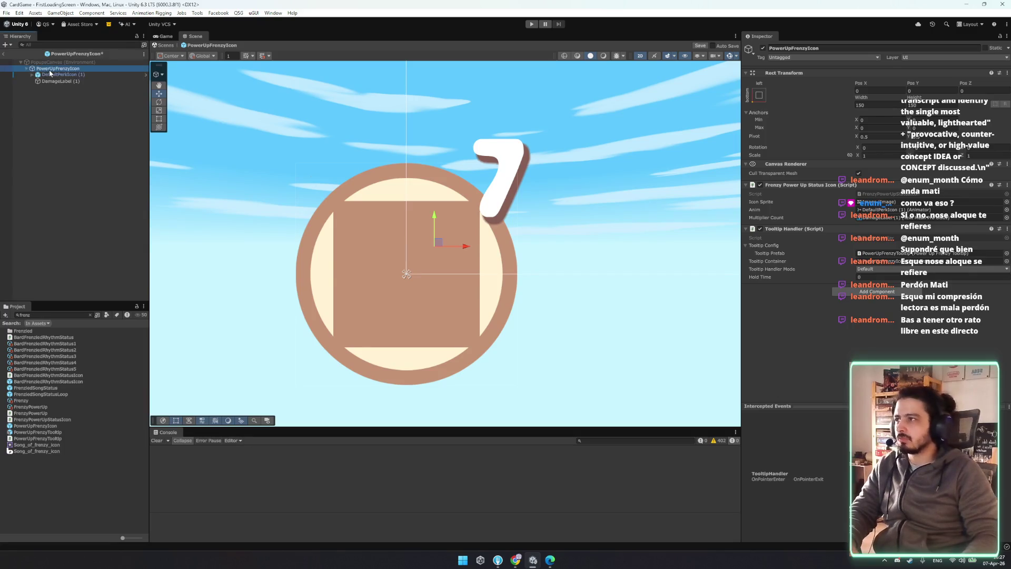
key(Right)
key(Down)
key(Down)
click(812, 234)
text(%)
- Narrow the 7% label's rect, nudge it left, set its left anchor to middle, and exit Prefab Mode
drag(589, 200, 610, 259)
key(t)
drag(579, 210, 502, 226)
key(w)
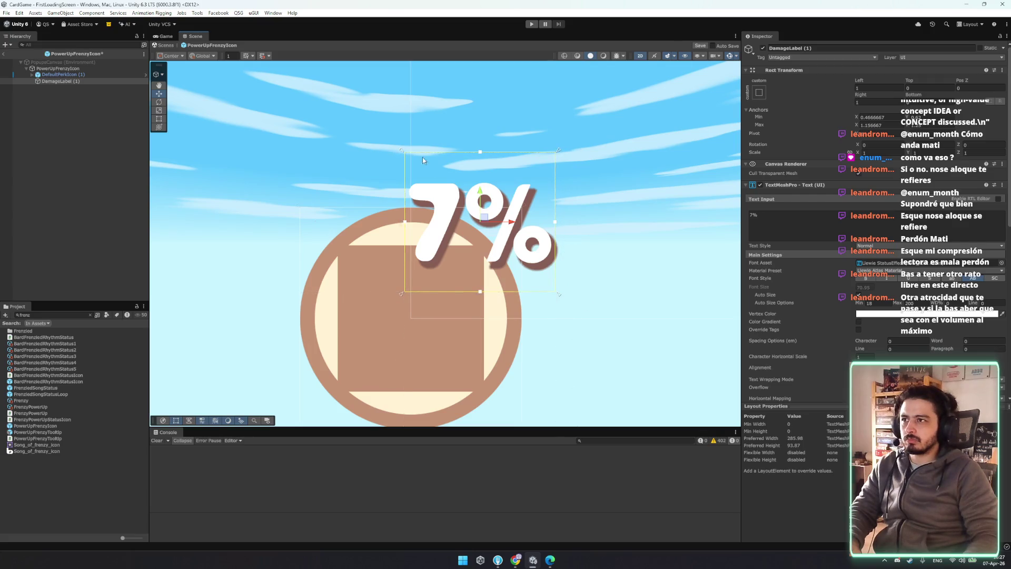
drag(512, 223, 510, 223)
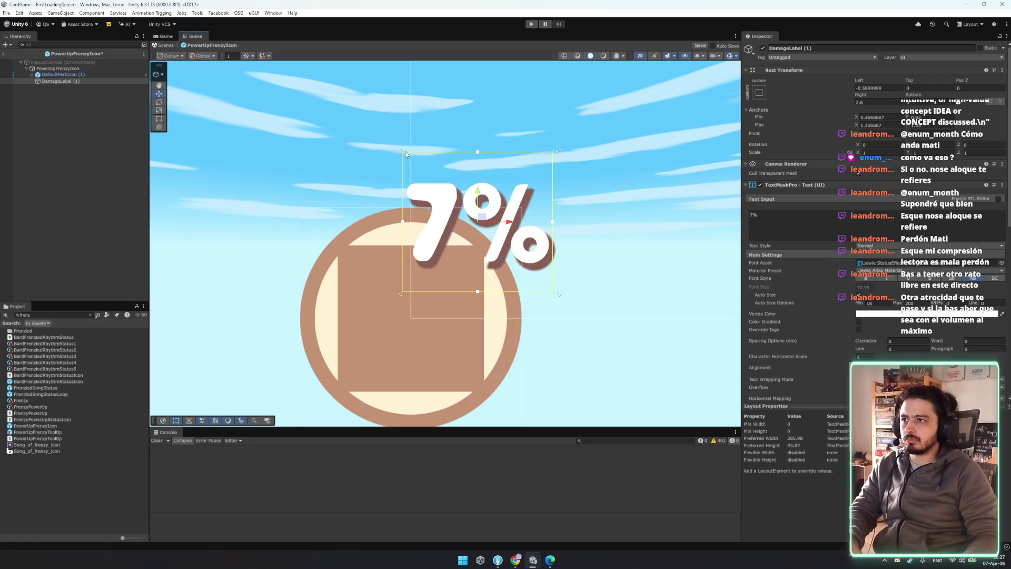
drag(387, 152, 404, 154)
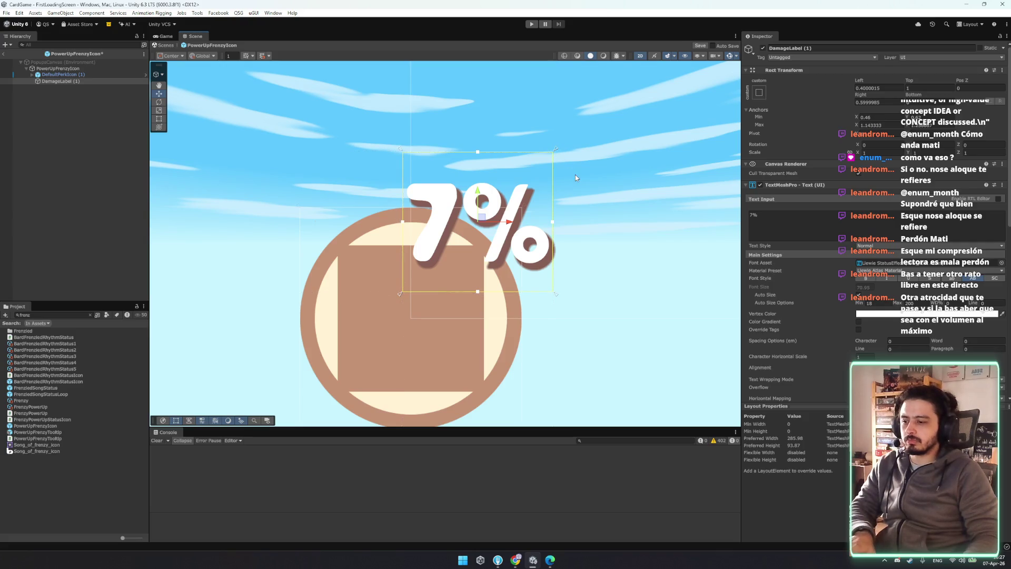
click(689, 245)
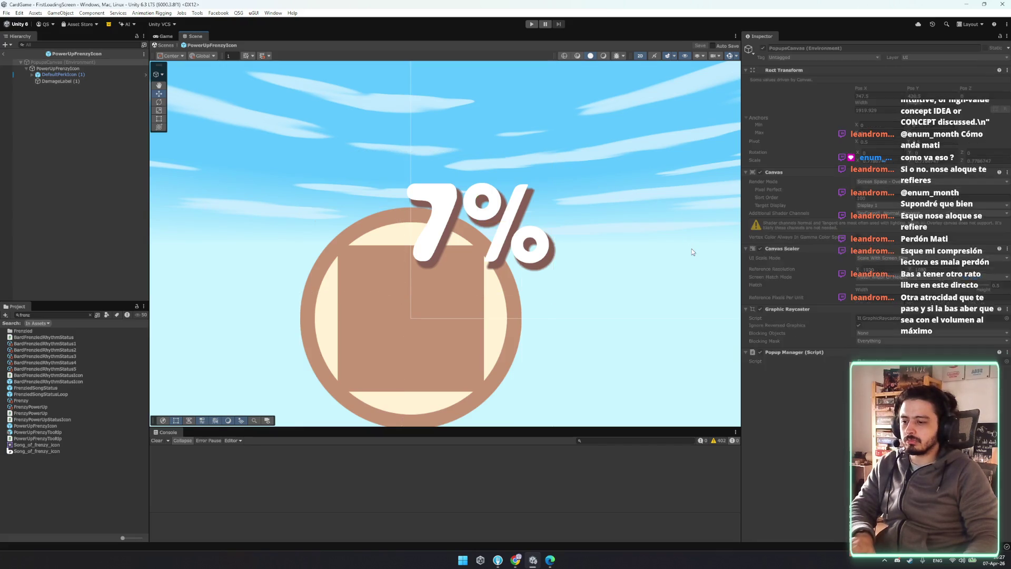
click(3, 55)
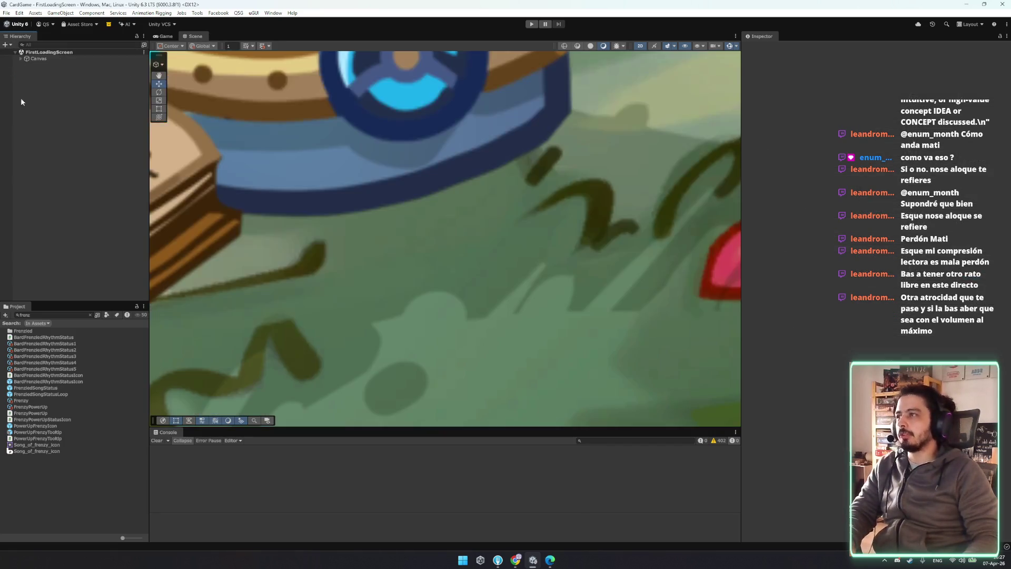
- Zoom out the Scene view and switch to the browser playing the 'Dislexia Royale' YouTube Short
scroll(410, 378, down, 3)
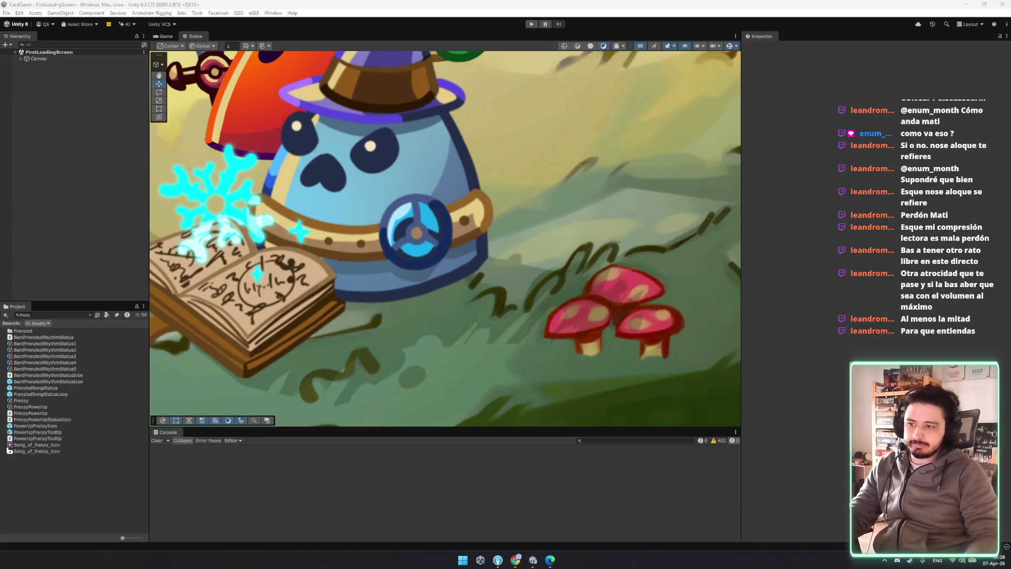
key(alt+Tab)
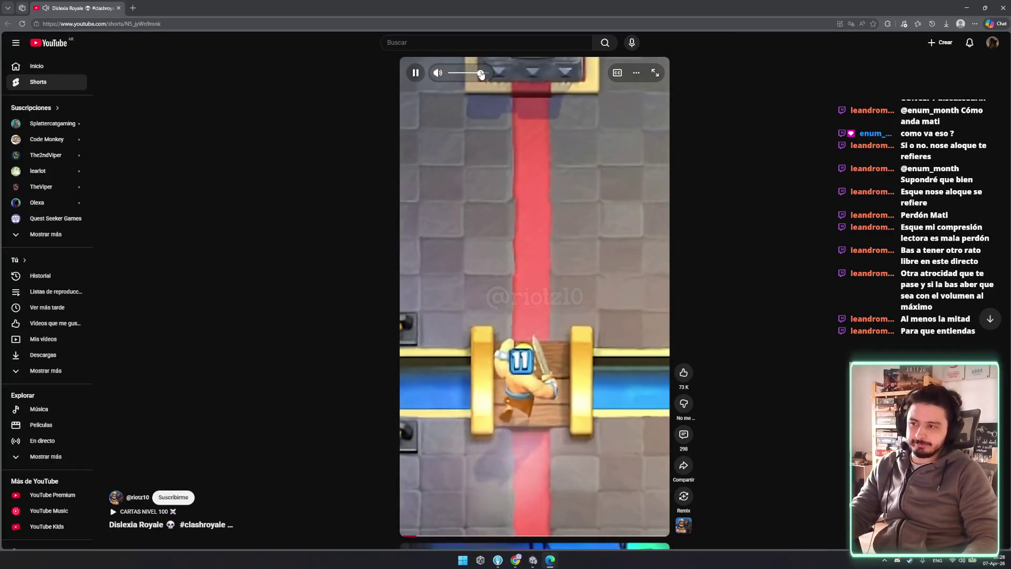
- Nudge the YouTube Short's volume slider up a little
drag(479, 74, 483, 74)
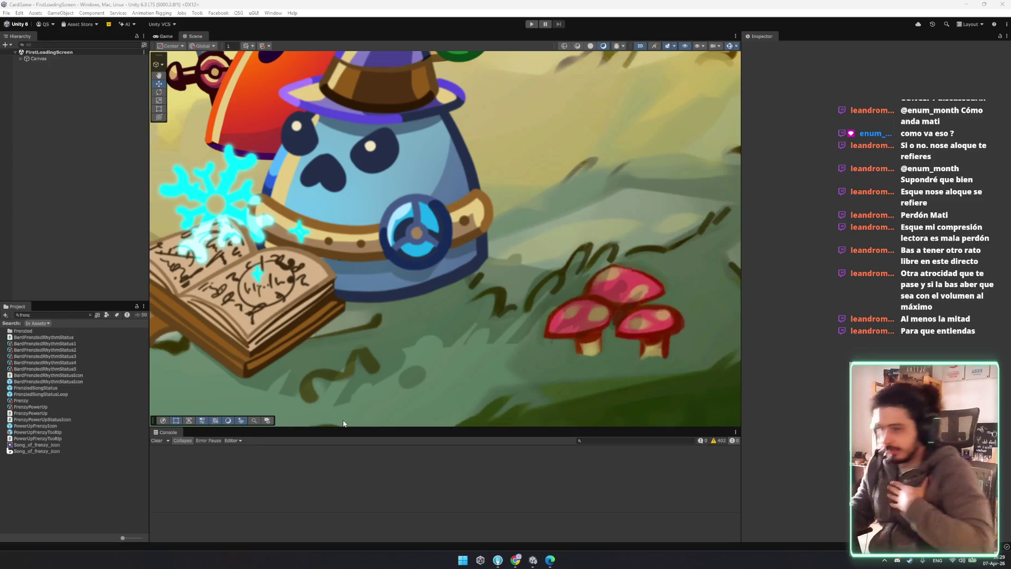
- Pan the loading-screen view and clear the frenzy and map asset searches
scroll(583, 250, down, 5)
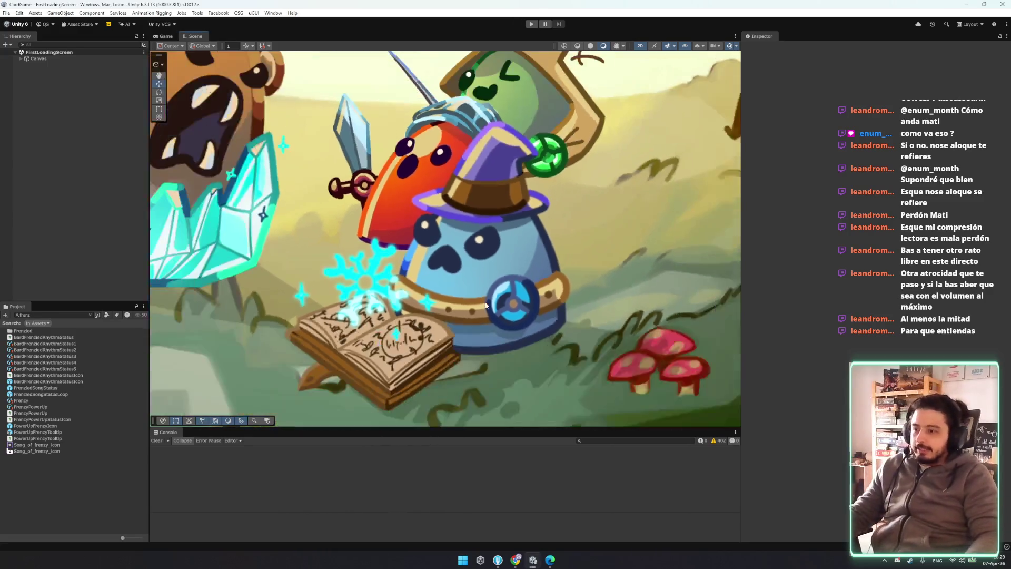
scroll(583, 250, down, 4)
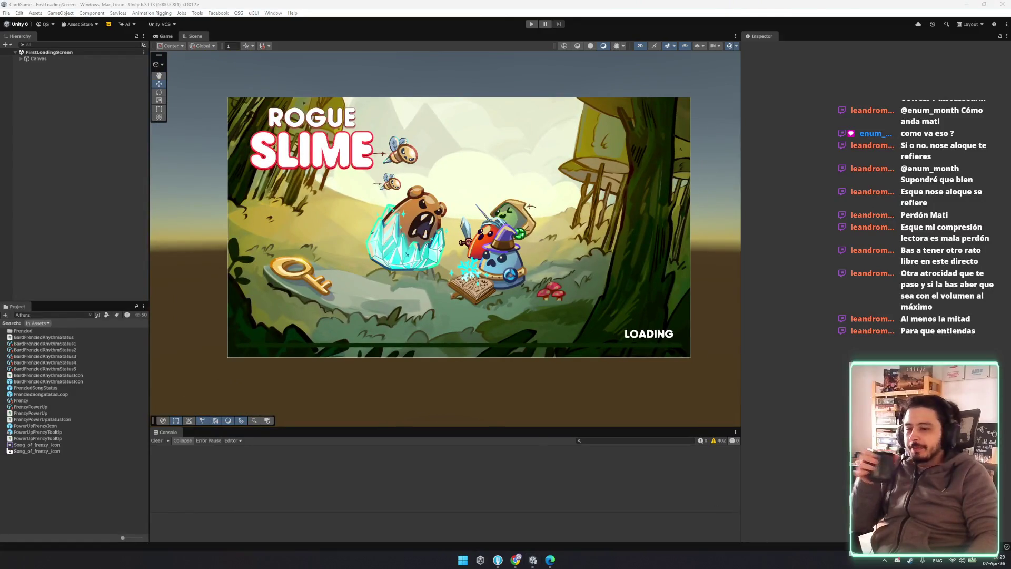
drag(377, 276, 355, 270)
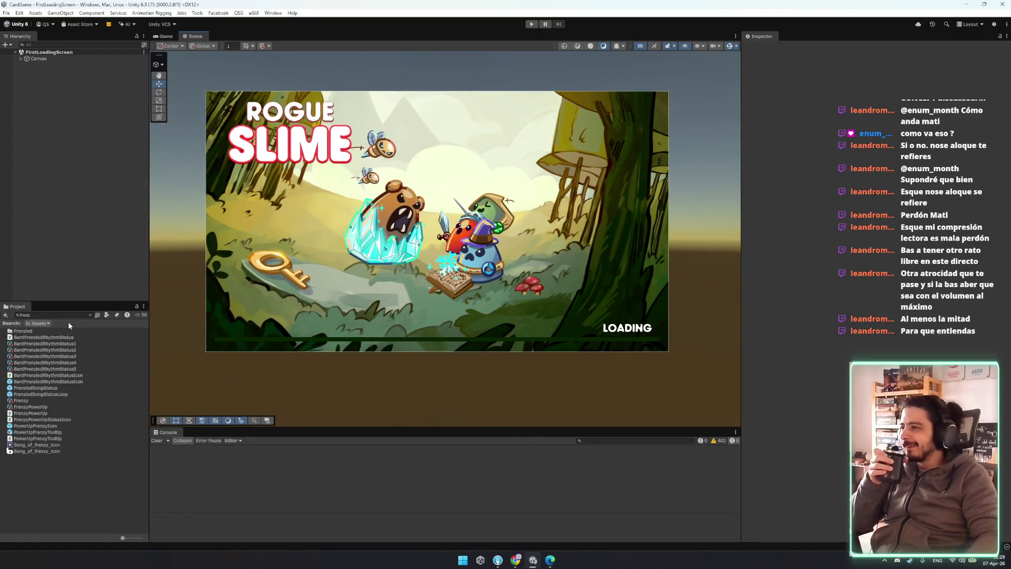
click(89, 315)
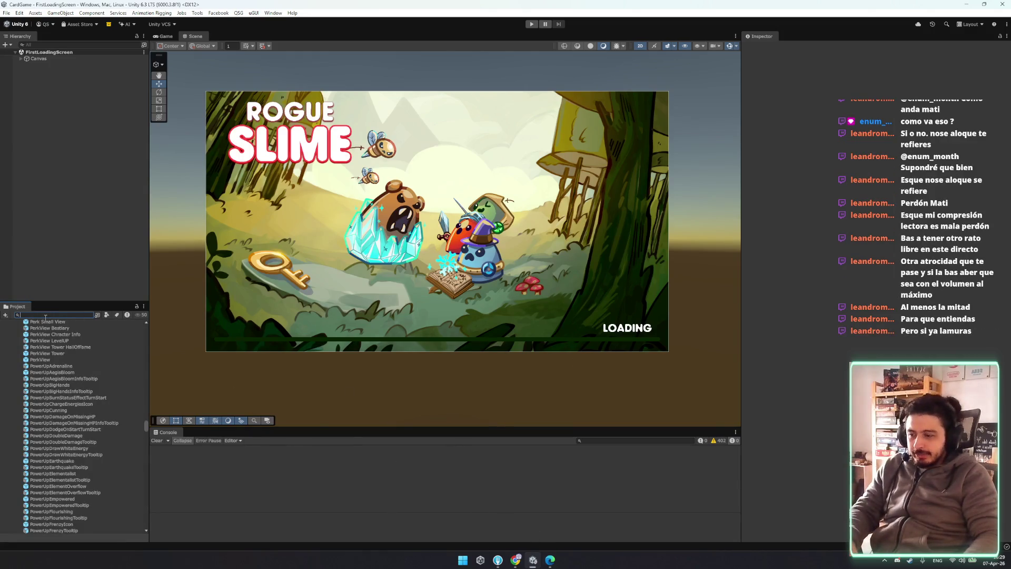
text(map)
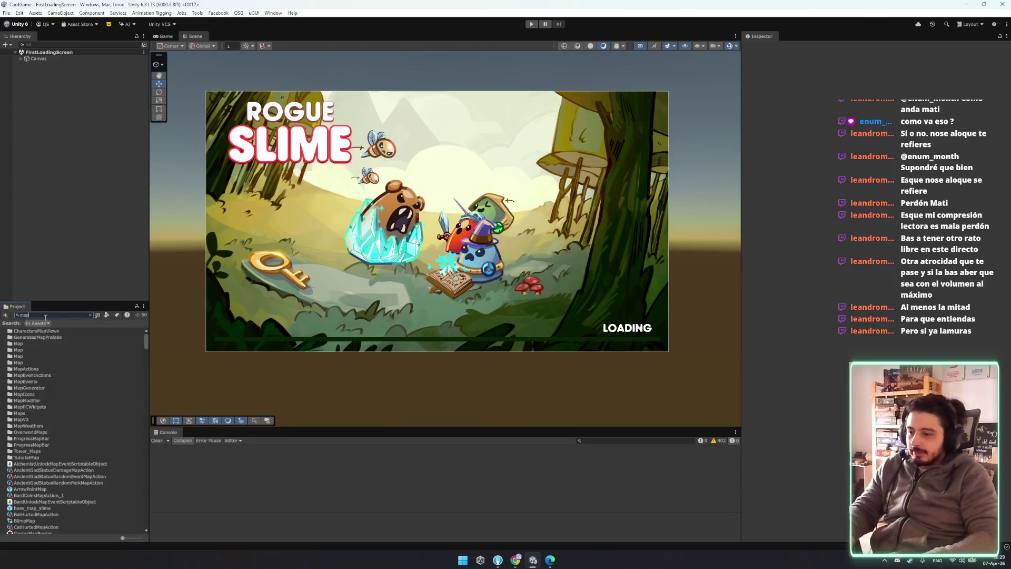
key(Escape)
- Collapse the Prefabs subfolders, the Prefabs folder and ScriptableObjects in the Project window
click(53, 347)
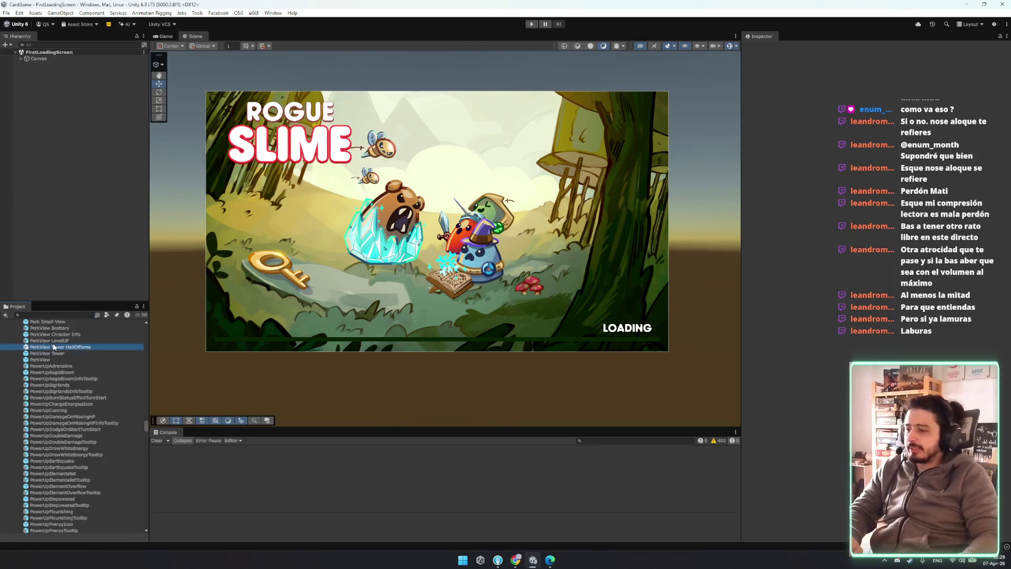
key(Left)
key(Down)
key(Down)
key(Down)
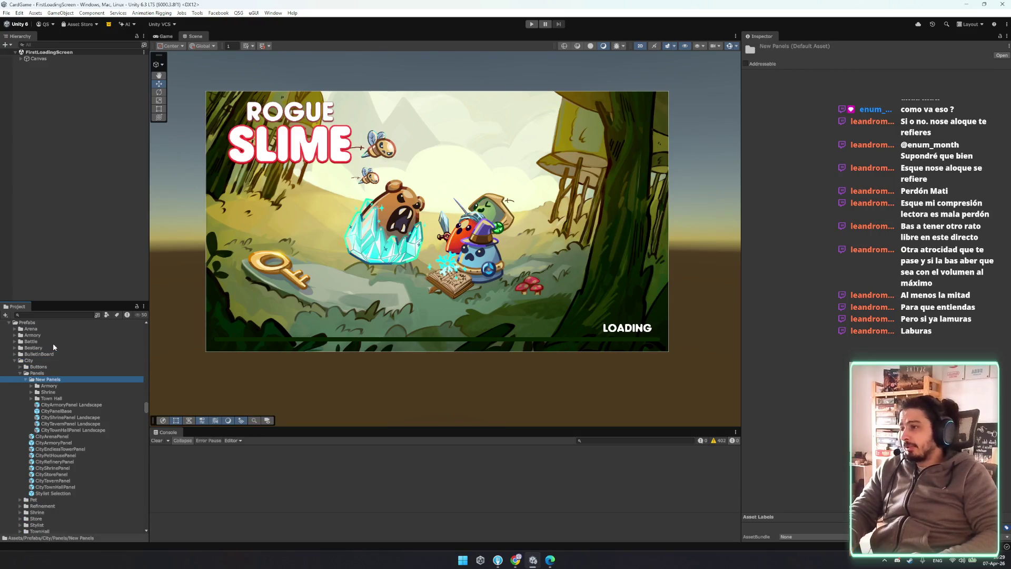
key(Left)
key(Left)
key(Left)
key(Down)
key(Down)
key(Down)
key(Down)
key(Down)
key(Down)
key(Left)
key(Down)
key(Down)
key(Down)
key(Left)
key(Left)
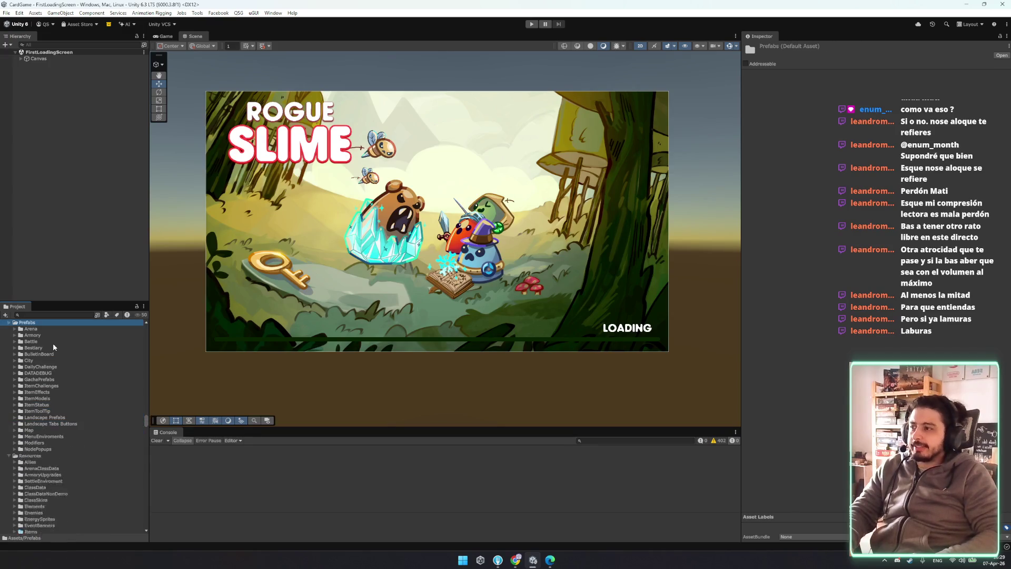
key(Left)
key(Down)
key(Down)
key(Down)
key(Down)
key(Down)
key(Left)
key(Down)
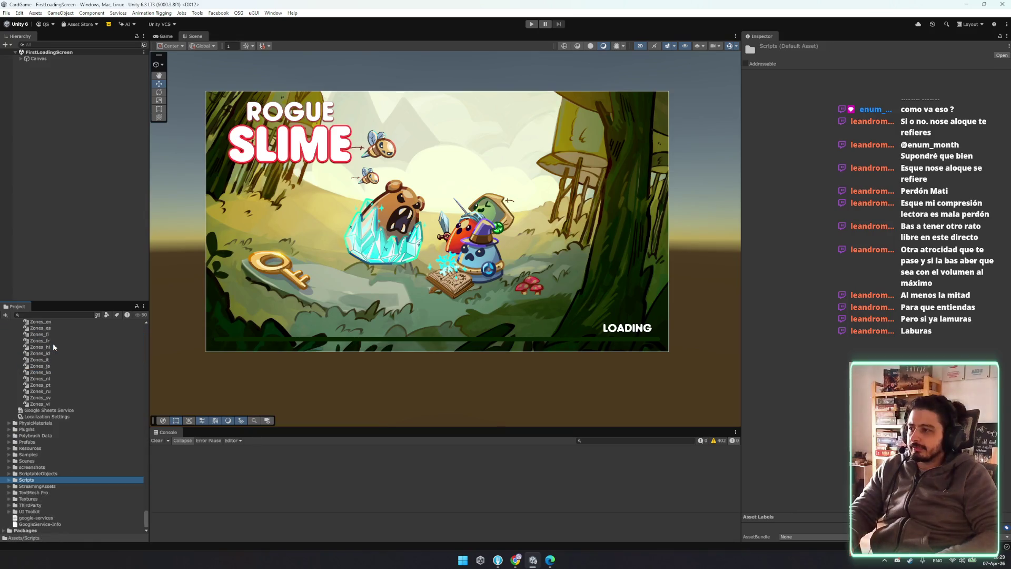
- Collapse the localization and Art folders, then switch to the Trello board
click(69, 397)
key(Left)
key(Up)
key(Up)
key(Up)
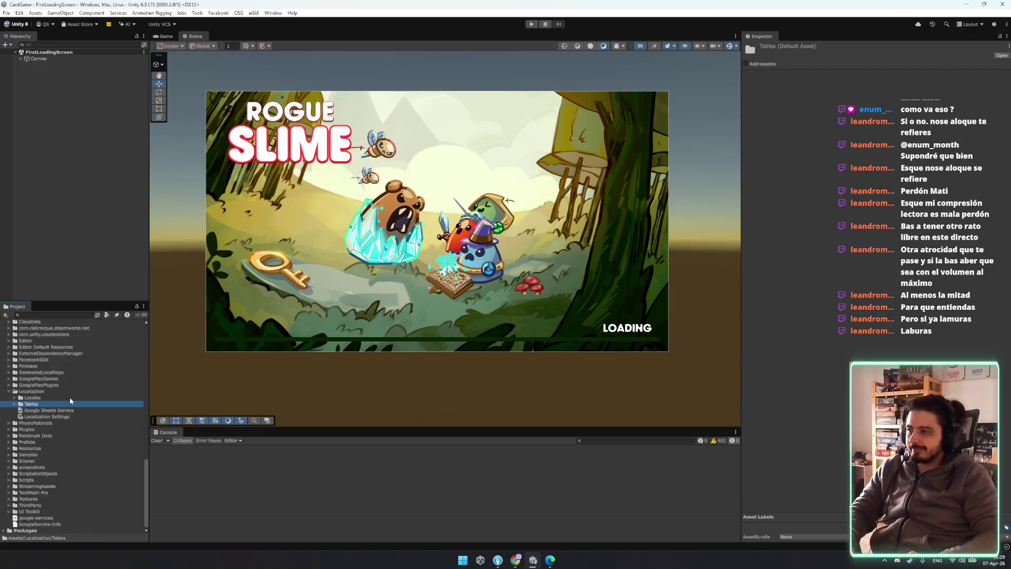
key(Down)
key(Down)
key(Down)
key(Left)
key(Down)
key(Down)
scroll(38, 449, down, 1)
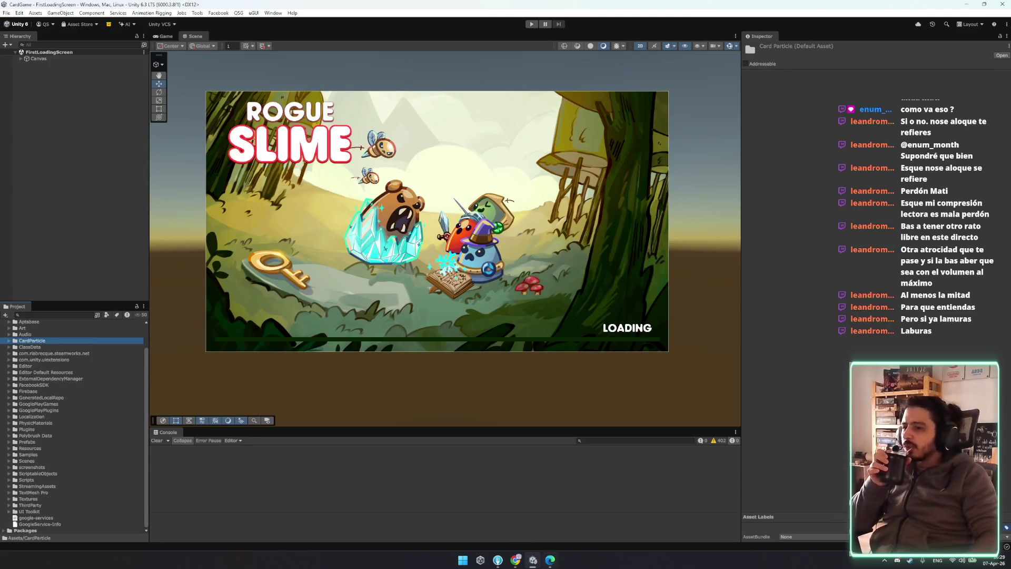
key(alt+Tab)
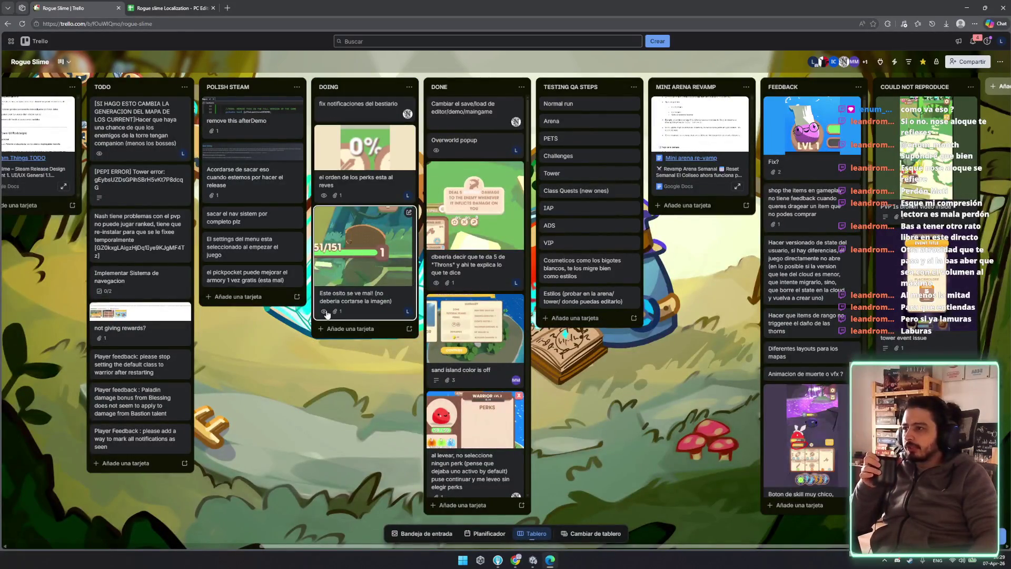
- Move 'el orden de los perks' to DONE and add a 'Camera bug' card to DOING
drag(363, 158, 473, 189)
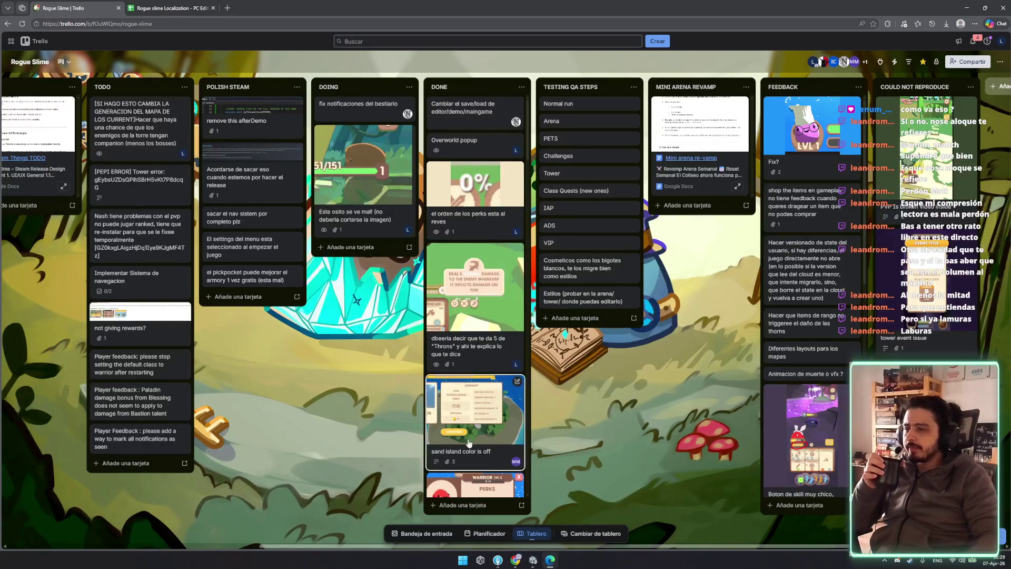
mouse_move(533, 560)
click(358, 248)
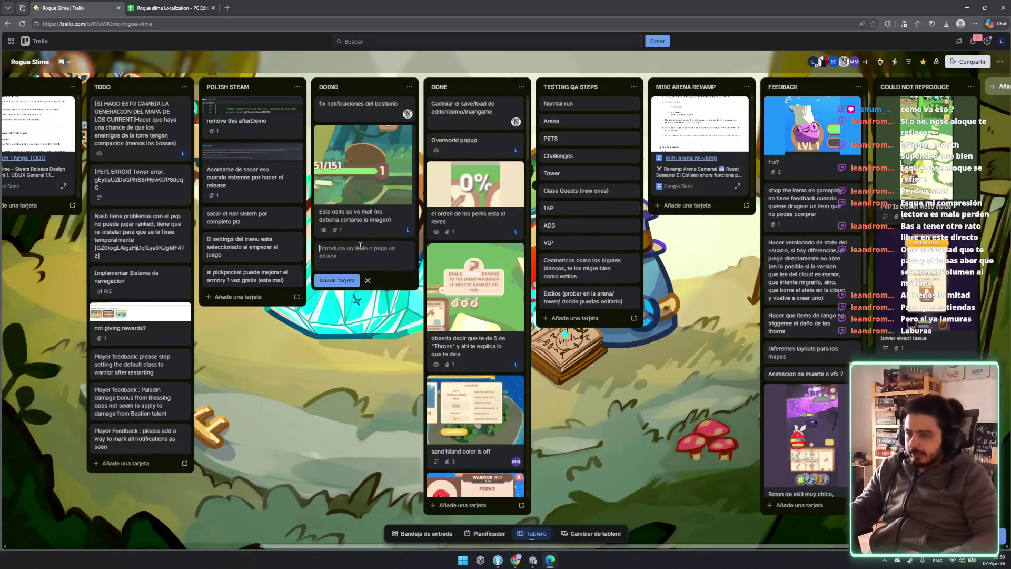
text(Camera)
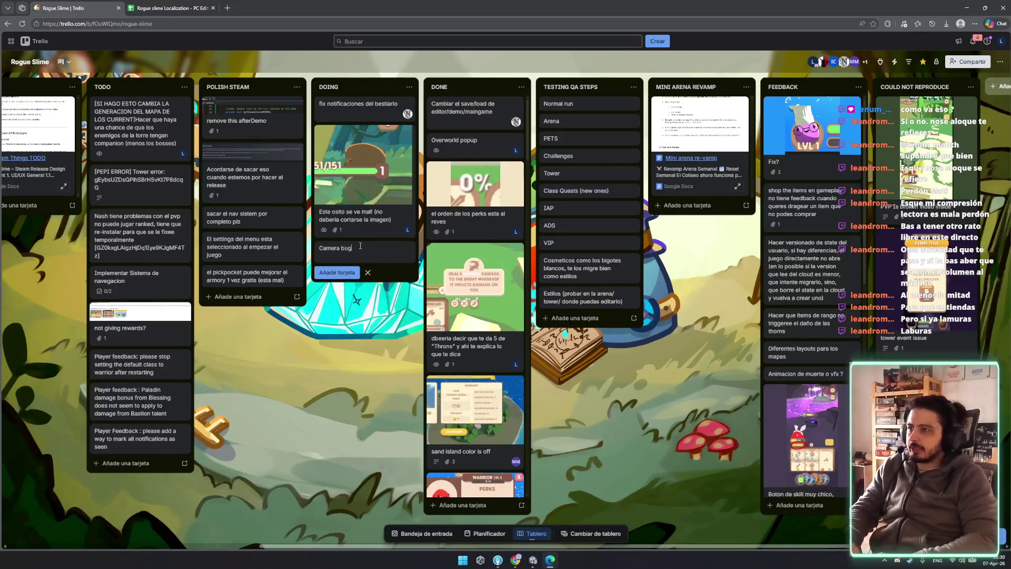
text( bug)
click(372, 390)
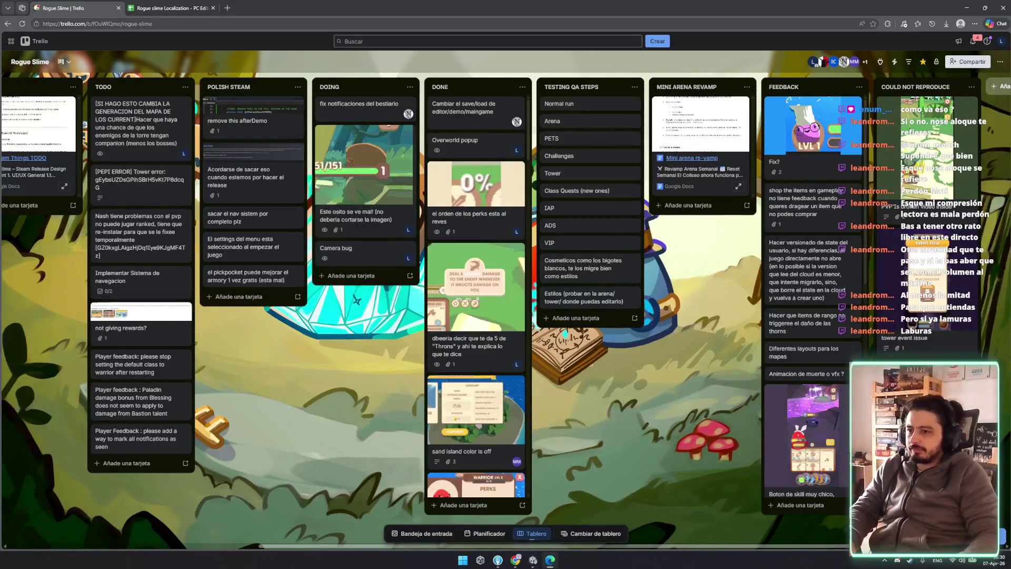
click(533, 560)
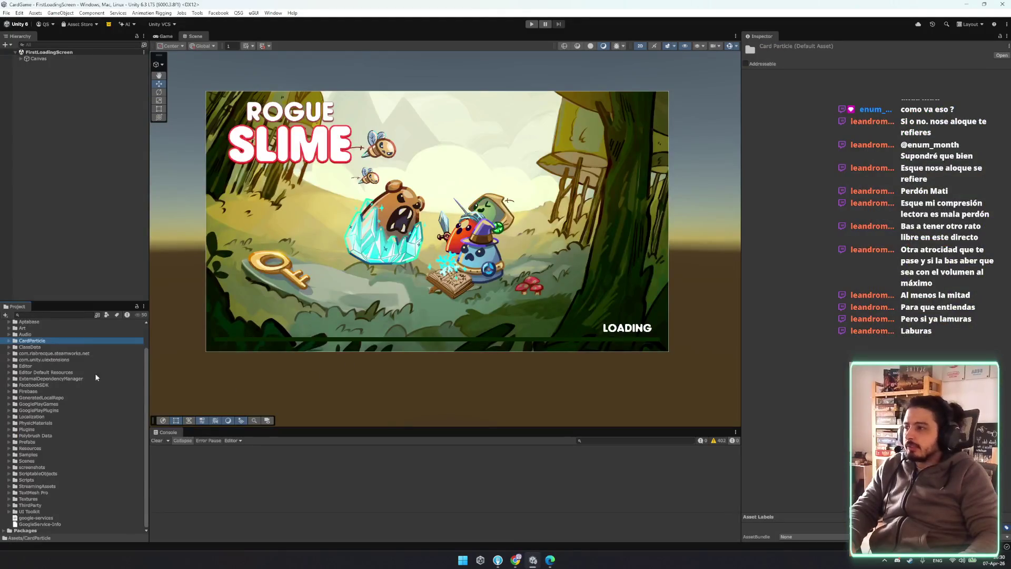
- Select the loading screen's Canvas and open its LoadMainMenuScene script in Visual Studio
key(ctrl+f)
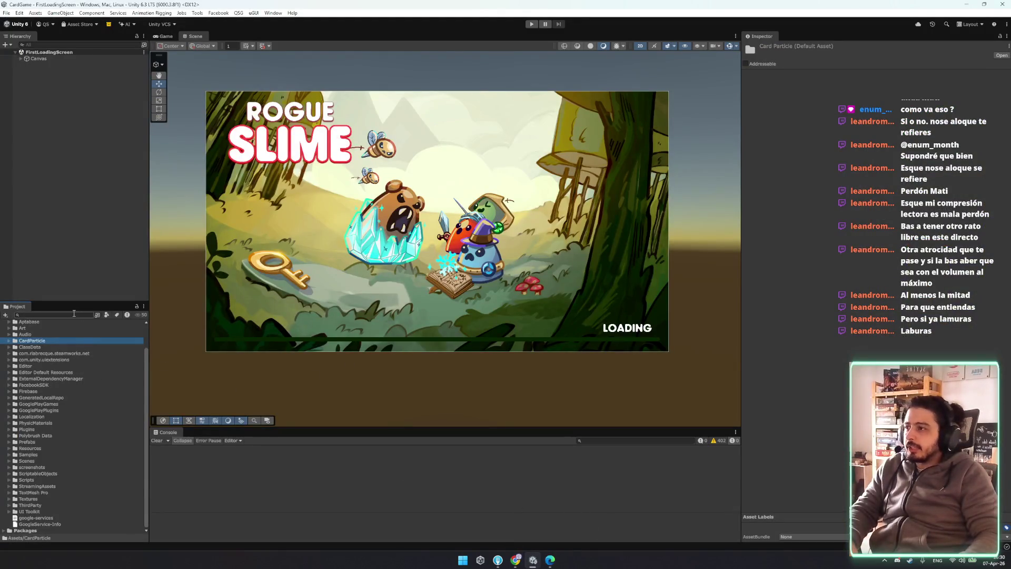
click(55, 57)
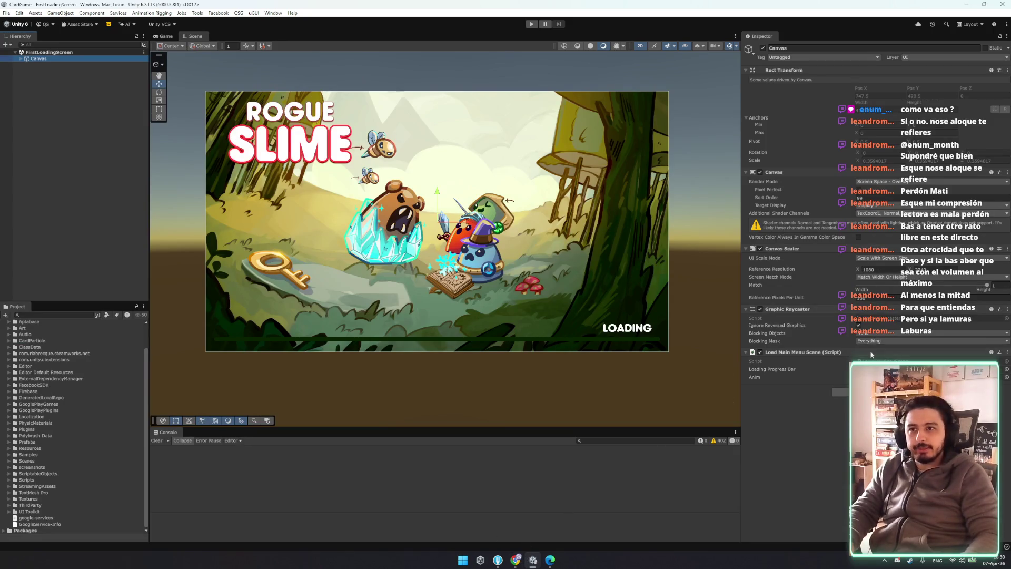
double_click(819, 360)
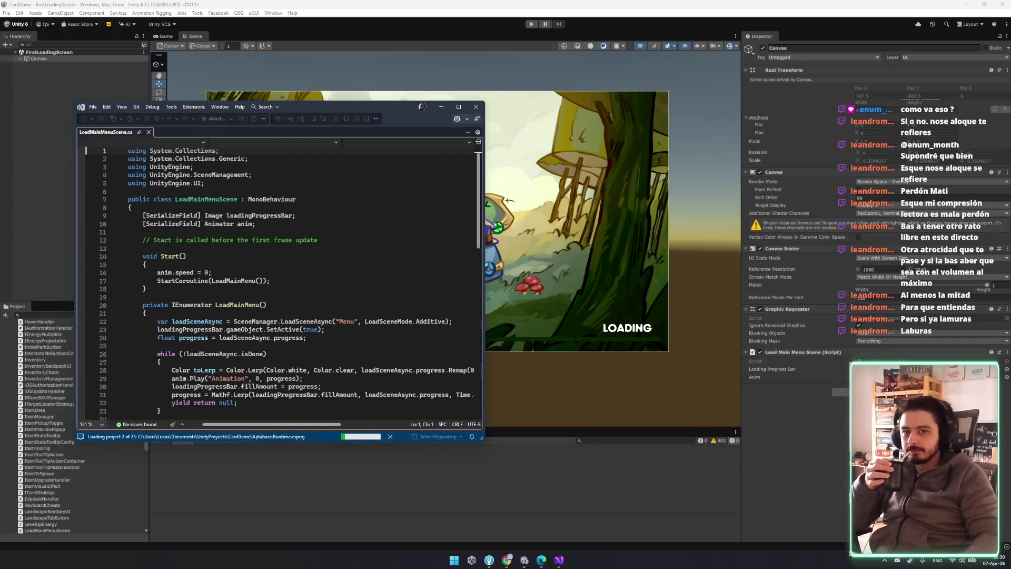
key(alt+Tab)
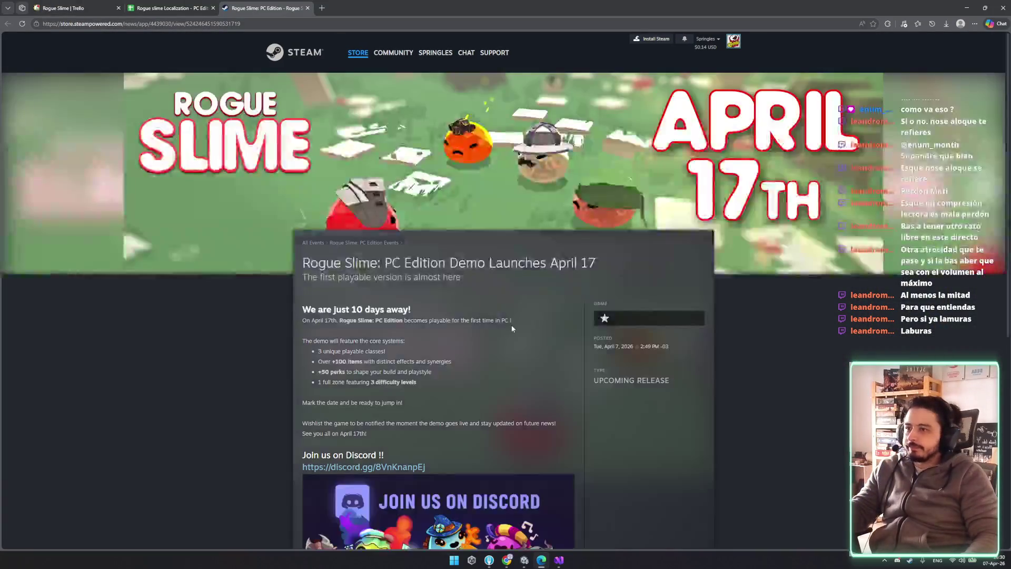
- Close the Steam demo announcement and localization sheet browser tabs
scroll(393, 352, down, 8)
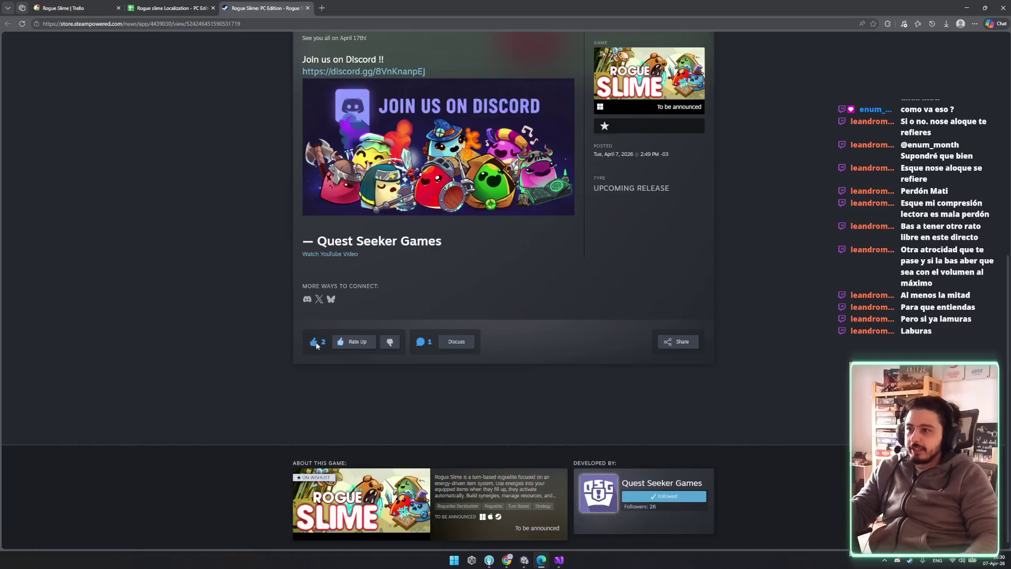
scroll(437, 388, up, 7)
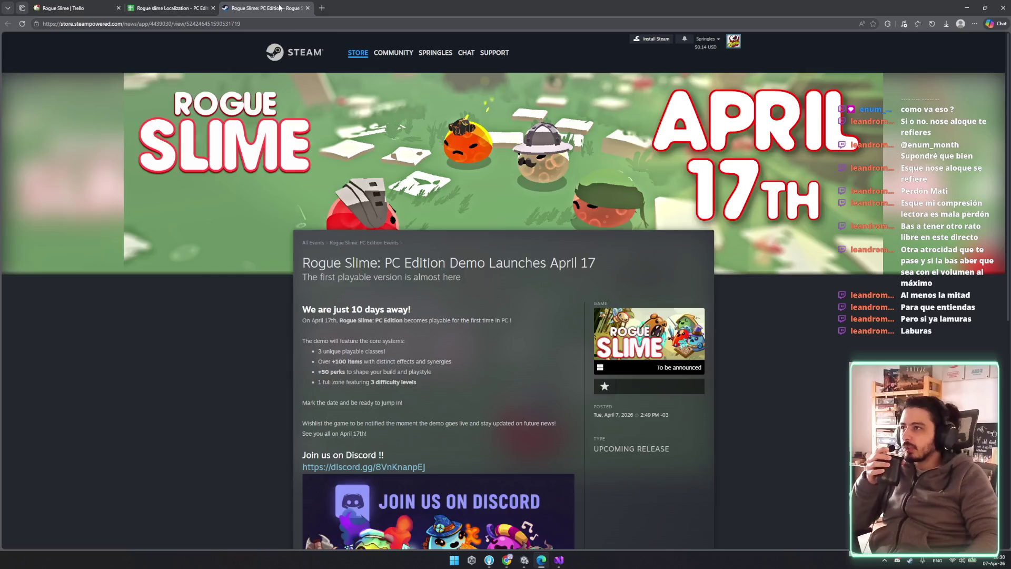
middle_click(282, 8)
middle_click(160, 5)
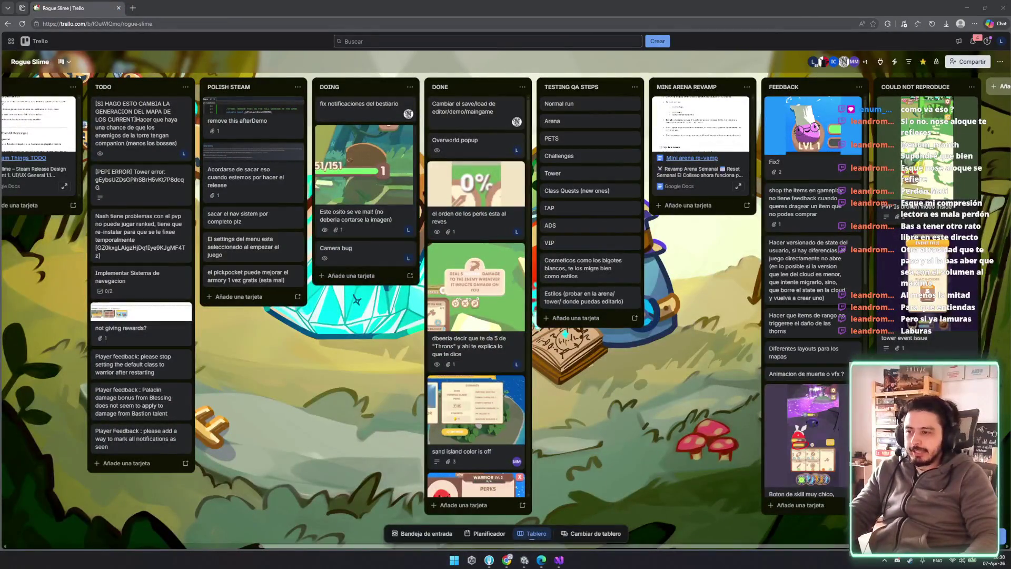
scroll(491, 429, down, 4)
scroll(490, 429, up, 5)
scroll(377, 381, left, 2)
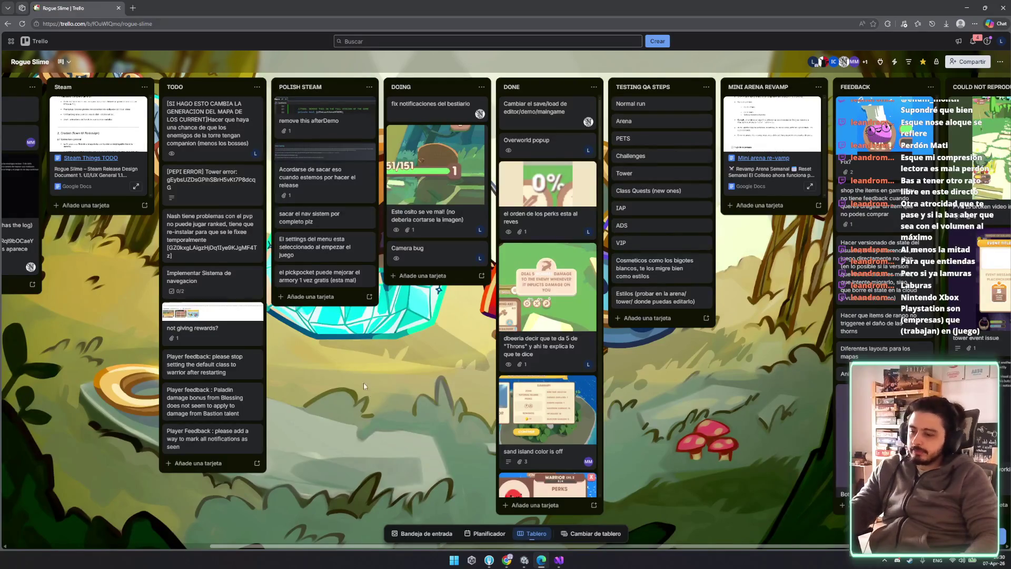
key(alt+Tab)
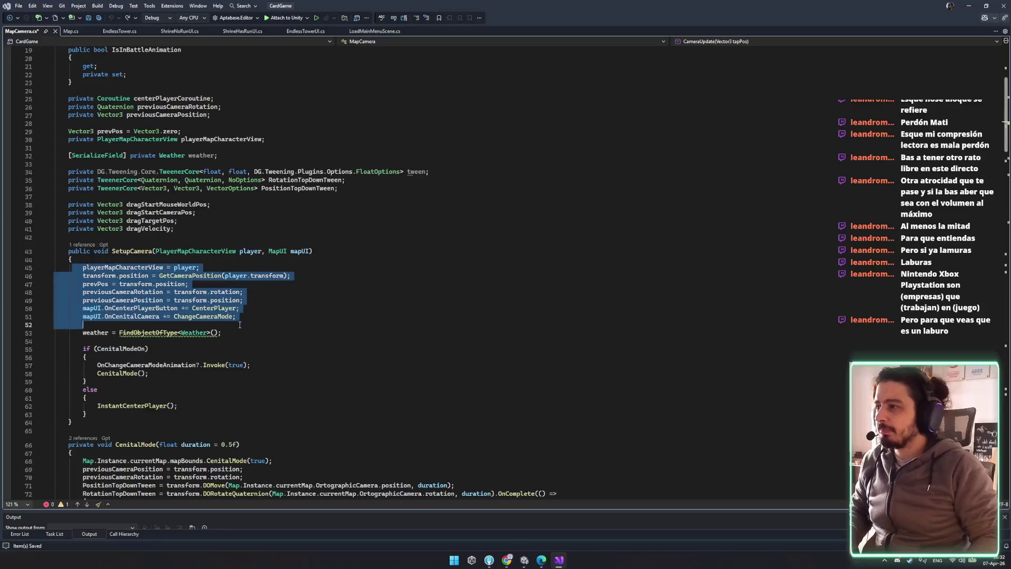
- Examine SetupCamera's code and jump to InstantCenterPlayer's definition from line 62
click(272, 333)
scroll(273, 334, down, 5)
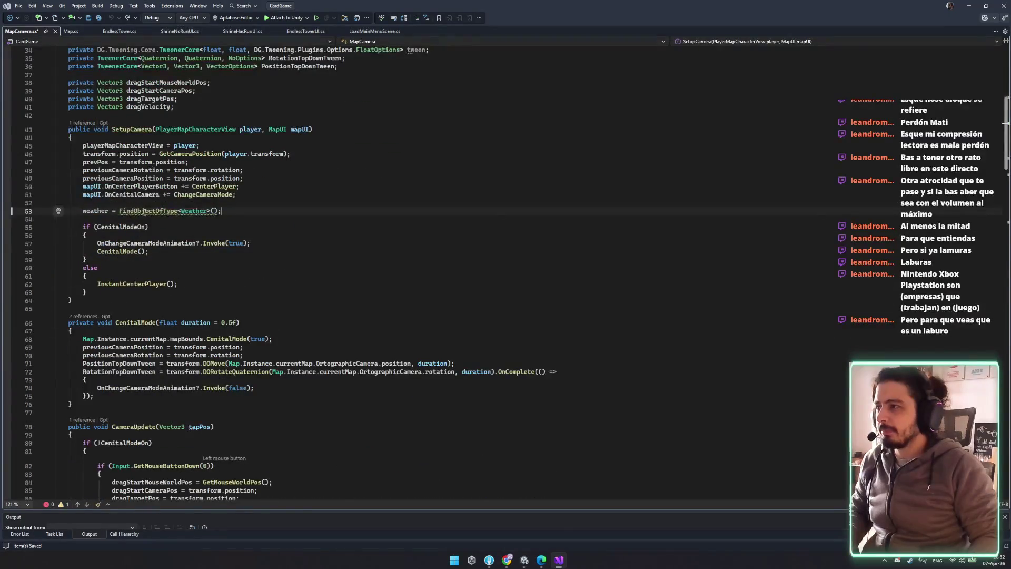
double_click(148, 211)
shift+click(115, 220)
click(95, 211)
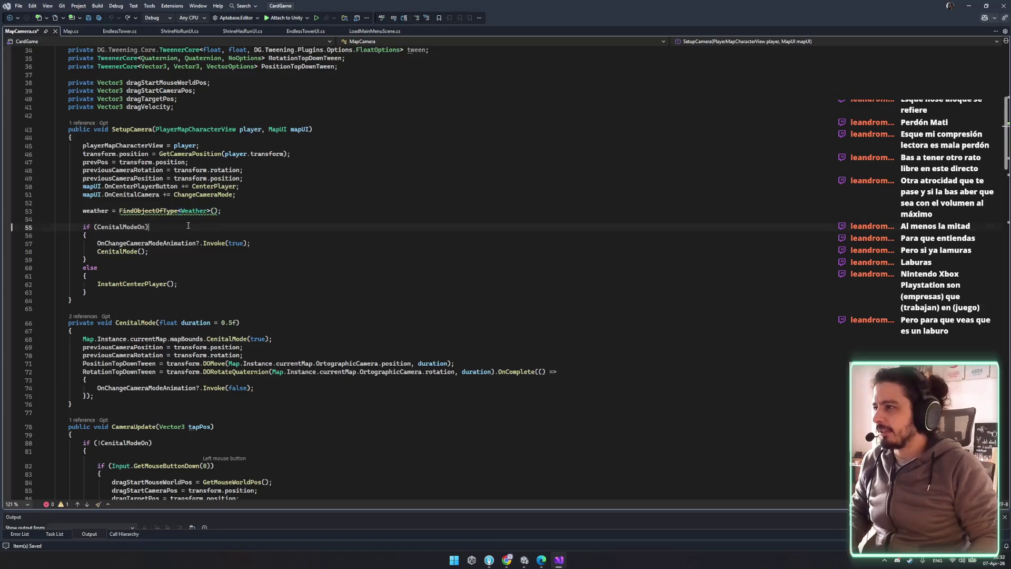
click(145, 285)
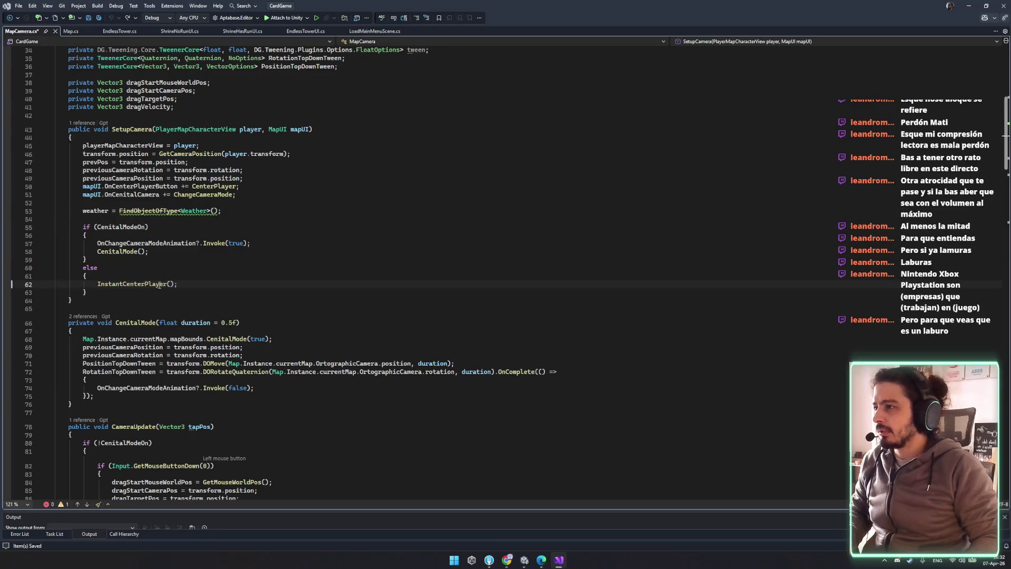
scroll(145, 214, down, 2)
click(155, 228)
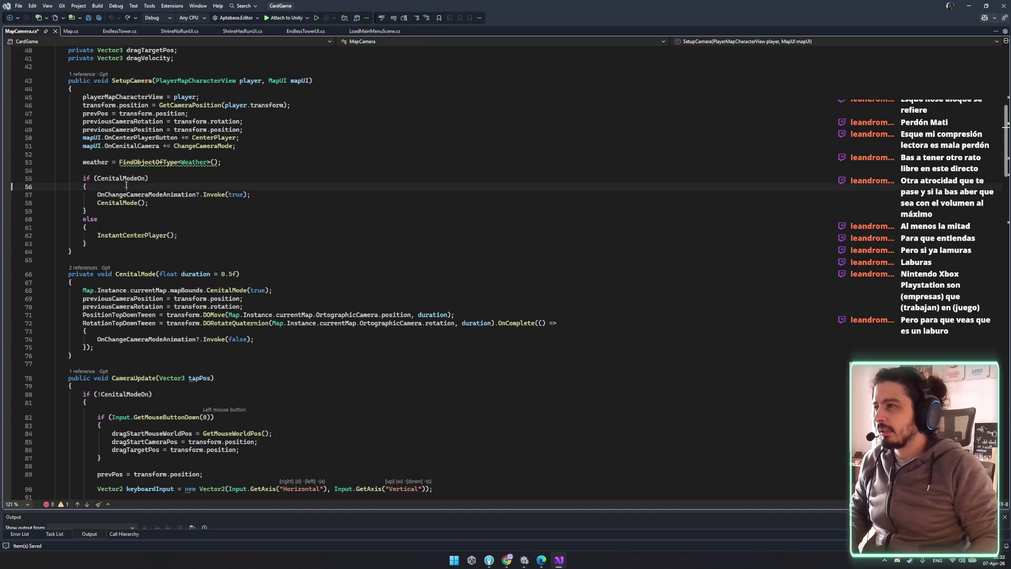
click(147, 235)
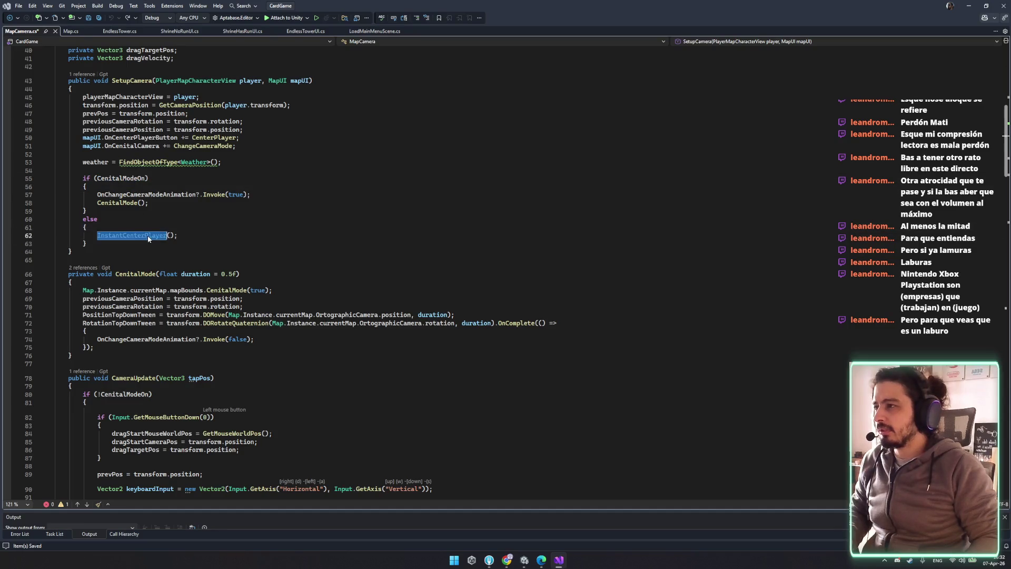
key(F12)
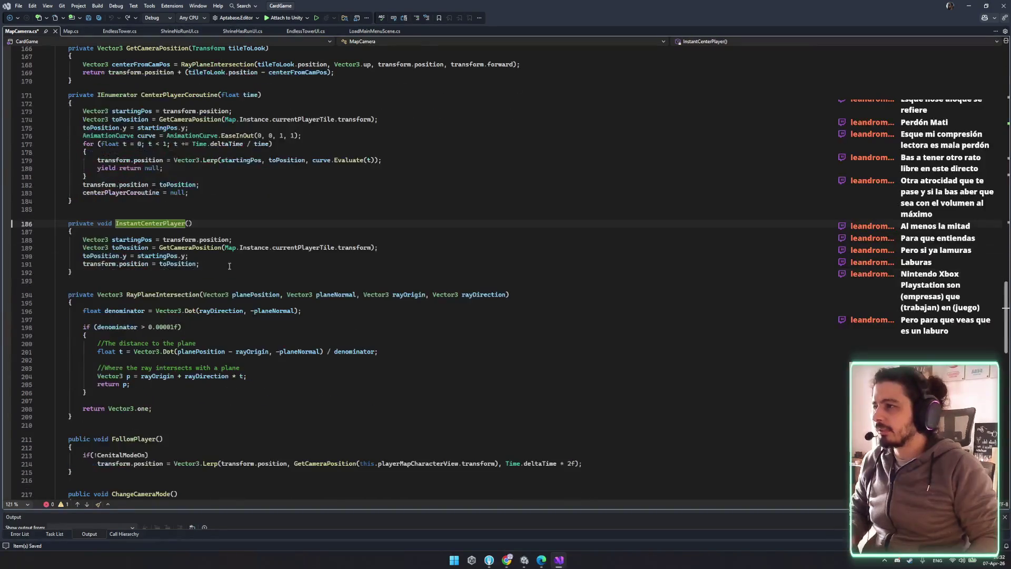
- Review the CenitalModeOn condition and InstantCenterPlayer definition, then return to SetupCamera
scroll(267, 266, up, 3)
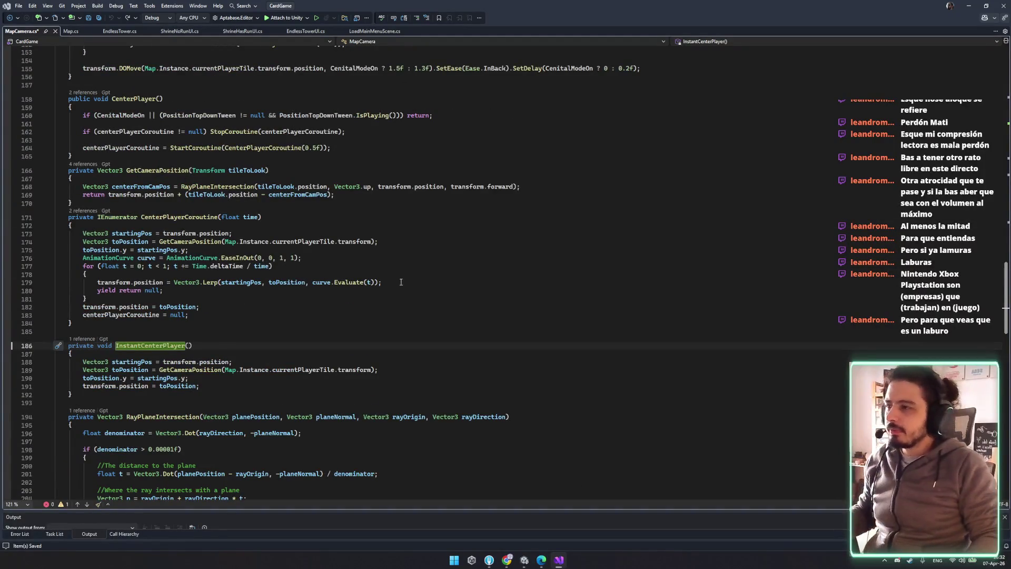
scroll(229, 287, up, 4)
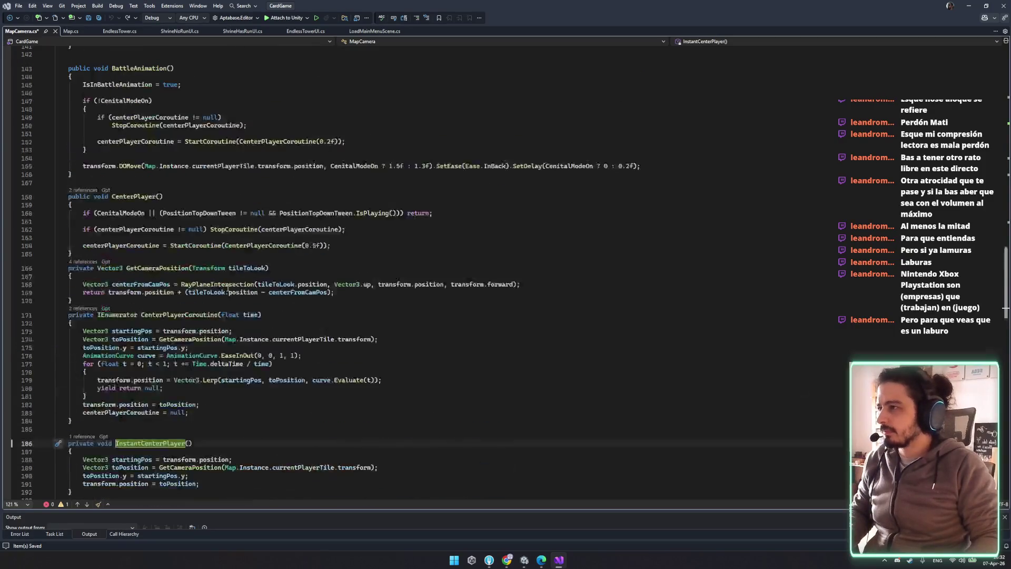
scroll(228, 287, up, 8)
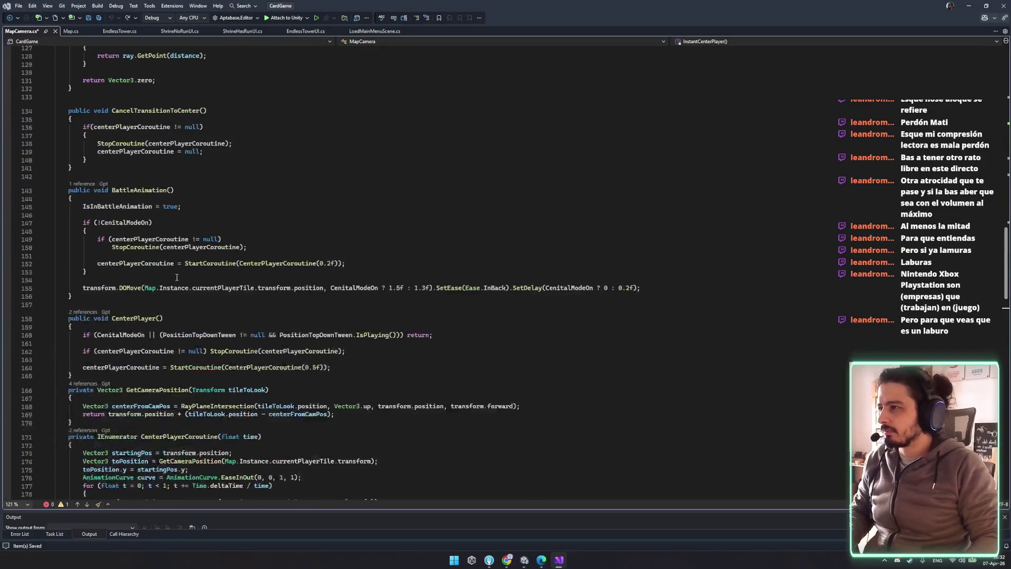
scroll(179, 275, up, 12)
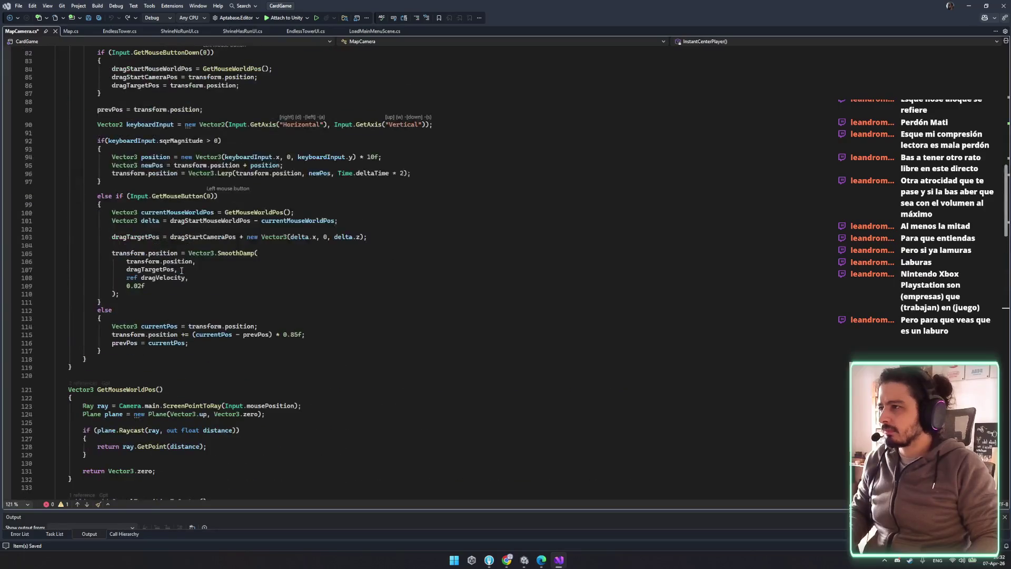
scroll(182, 270, up, 3)
scroll(181, 271, up, 9)
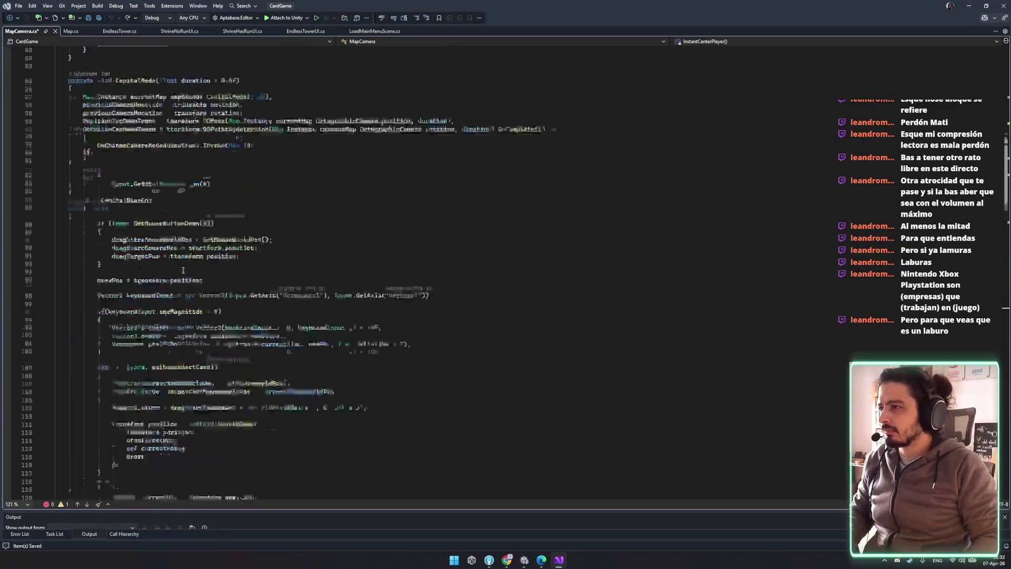
scroll(167, 263, up, 2)
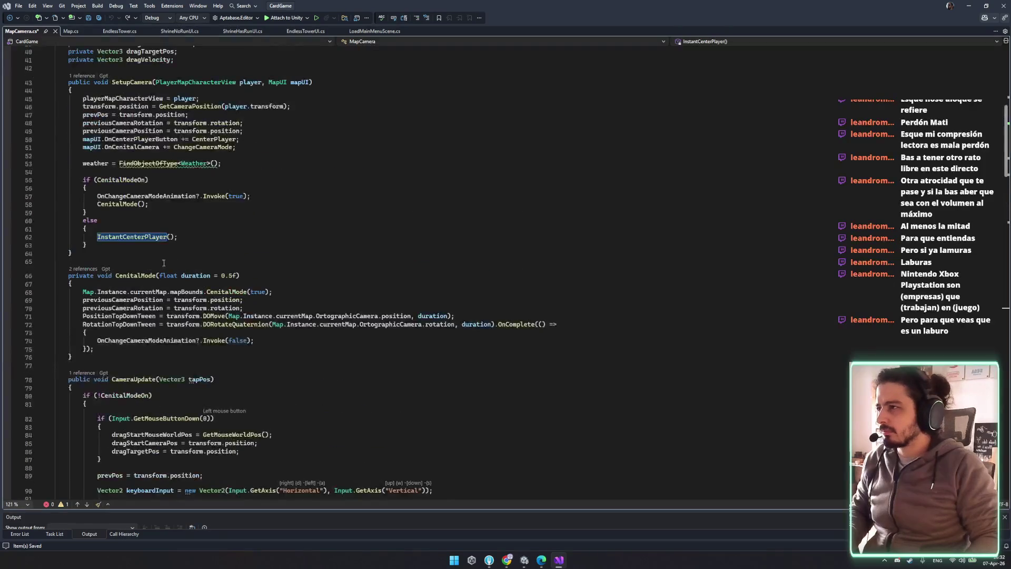
click(121, 179)
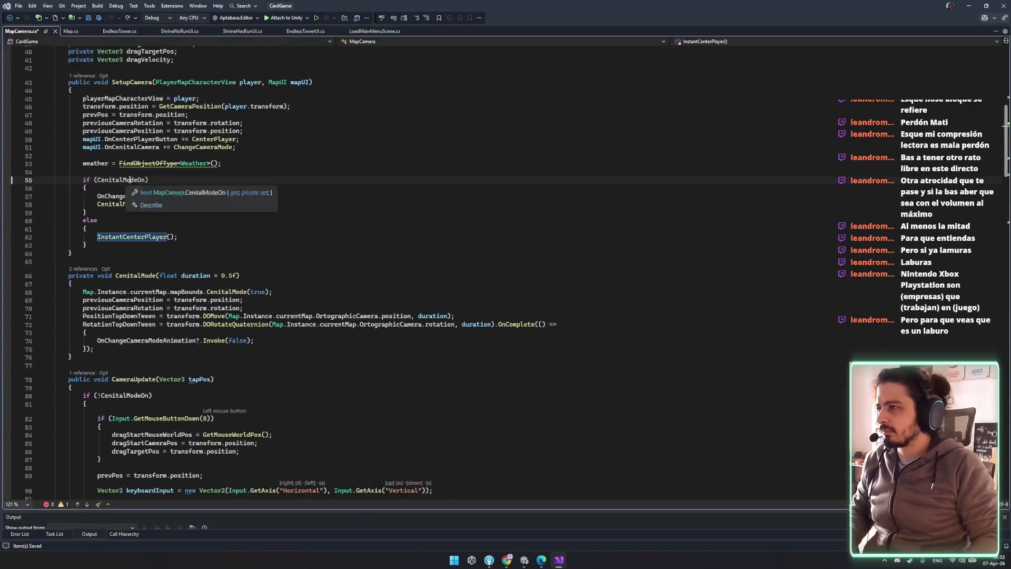
double_click(135, 237)
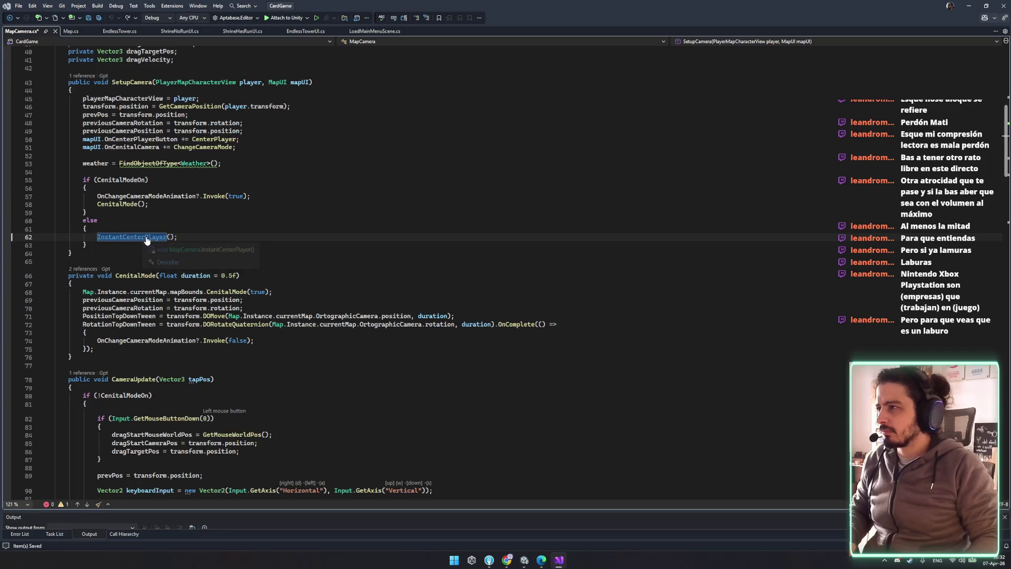
key(F12)
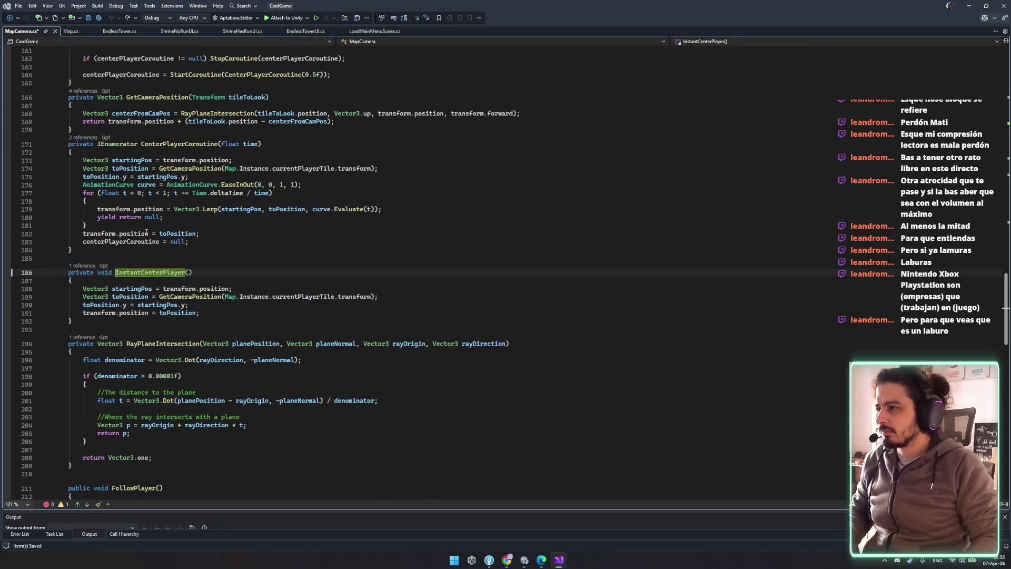
key(ctrl+minus)
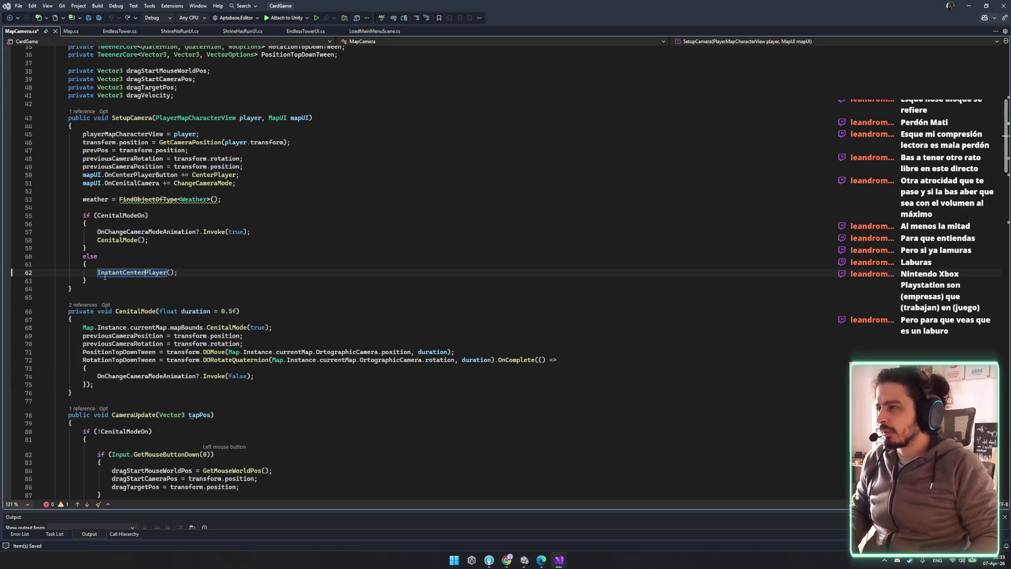
- Comment out InstantCenterPlayer(); on line 62 and save MapCamera.cs
drag(67, 144, 254, 160)
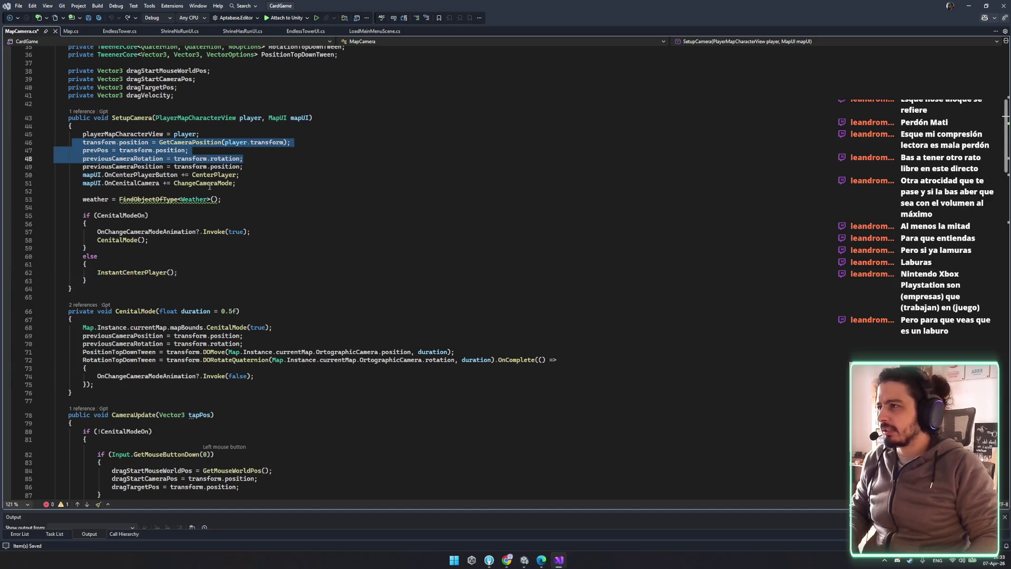
click(209, 185)
click(97, 272)
text(//)
key(Up)
key(Up)
key(Up)
key(ctrl+s)
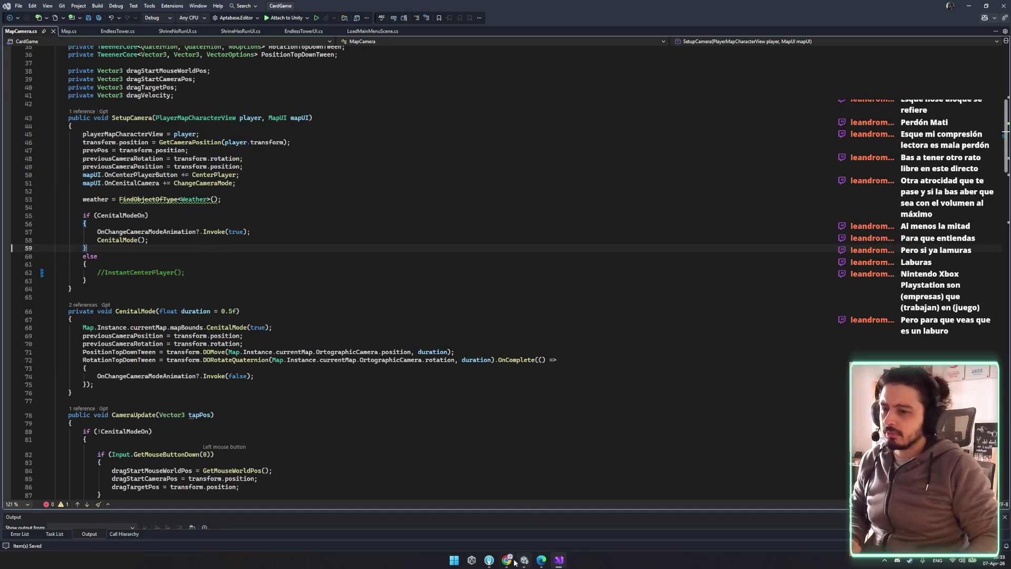
click(524, 560)
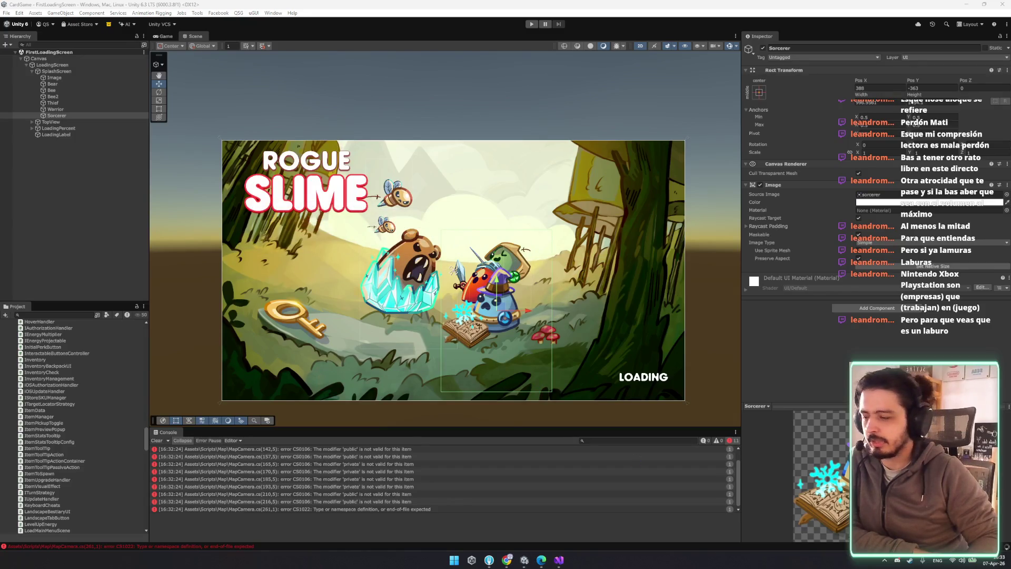
- Let the scripts finish recompiling, then enter Play mode with Ctrl+P
mouse_move(507, 560)
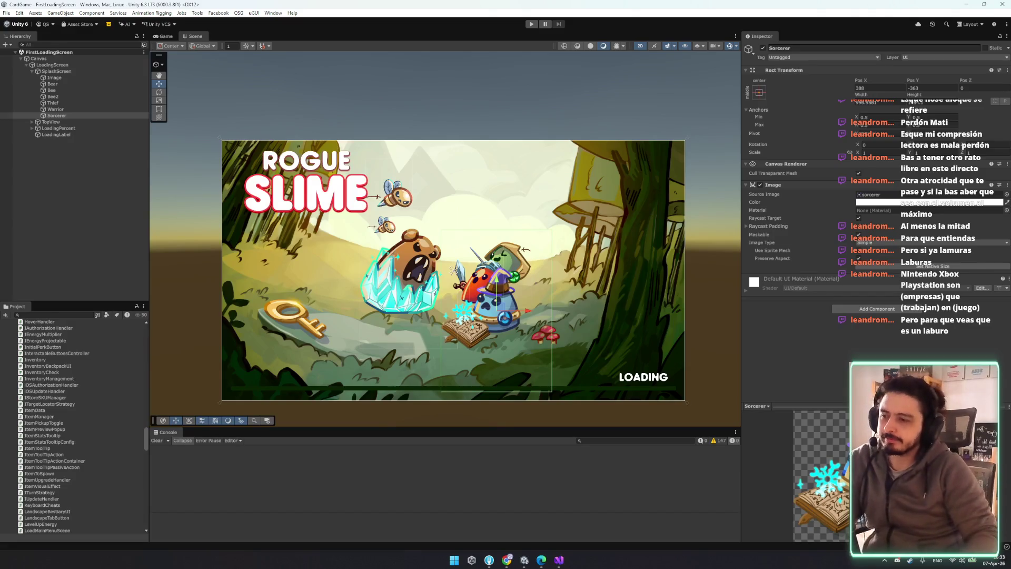
key(ctrl+p)
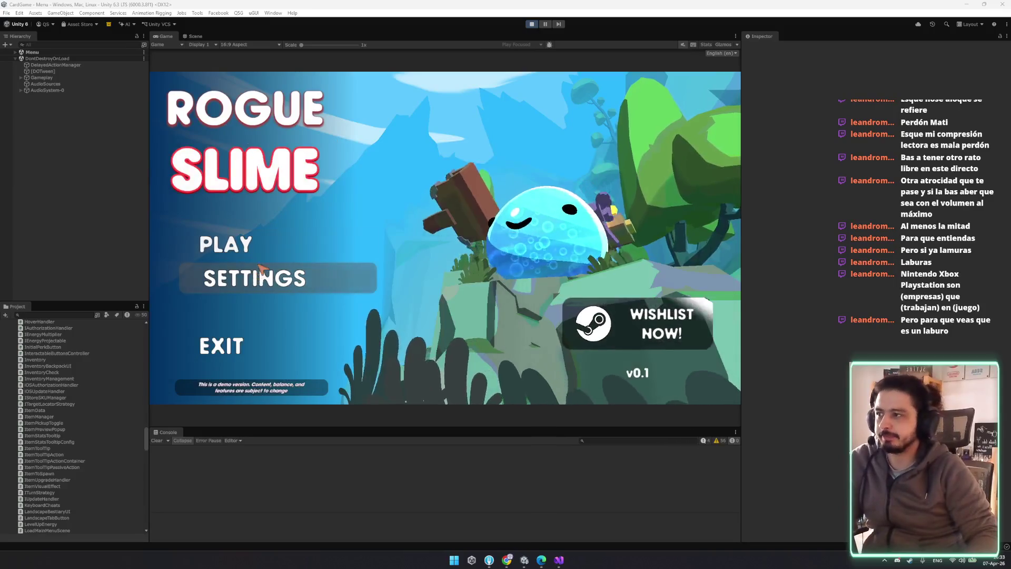
- Start a game and read the Aegis Bloom, Adrenaline, Ambush and shield perk descriptions
click(276, 240)
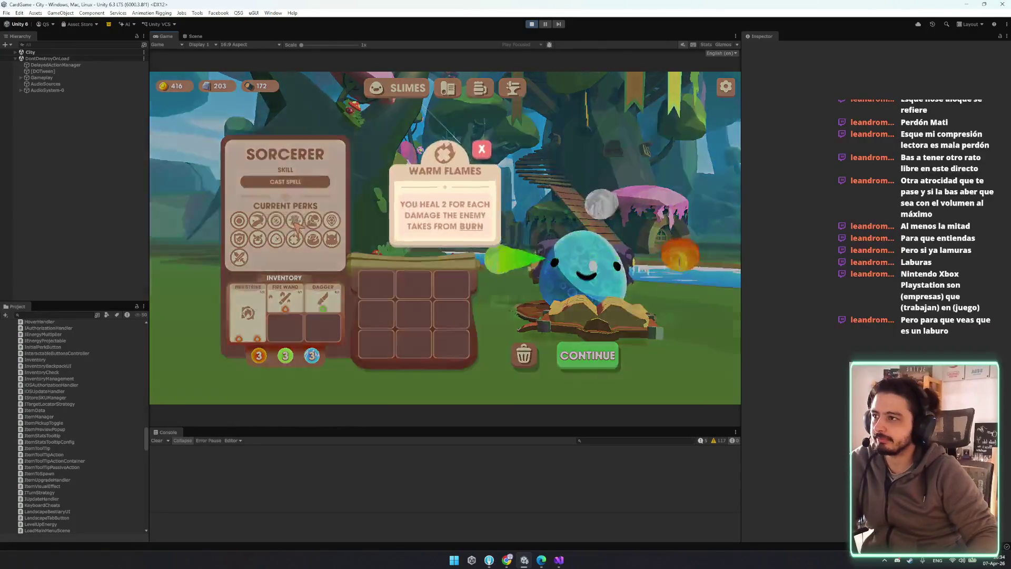
click(299, 225)
mouse_move(466, 203)
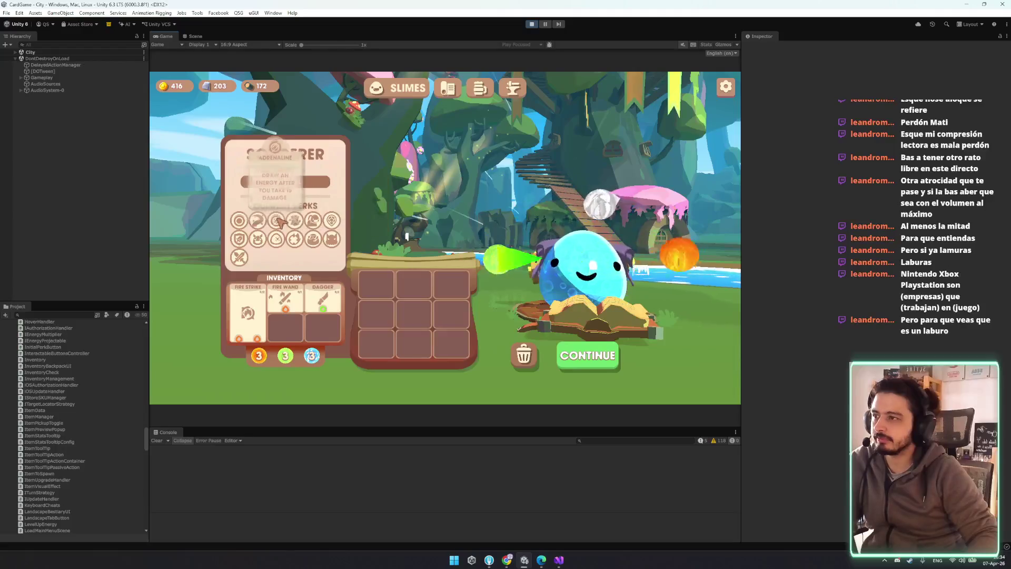
click(313, 220)
click(299, 221)
mouse_move(432, 217)
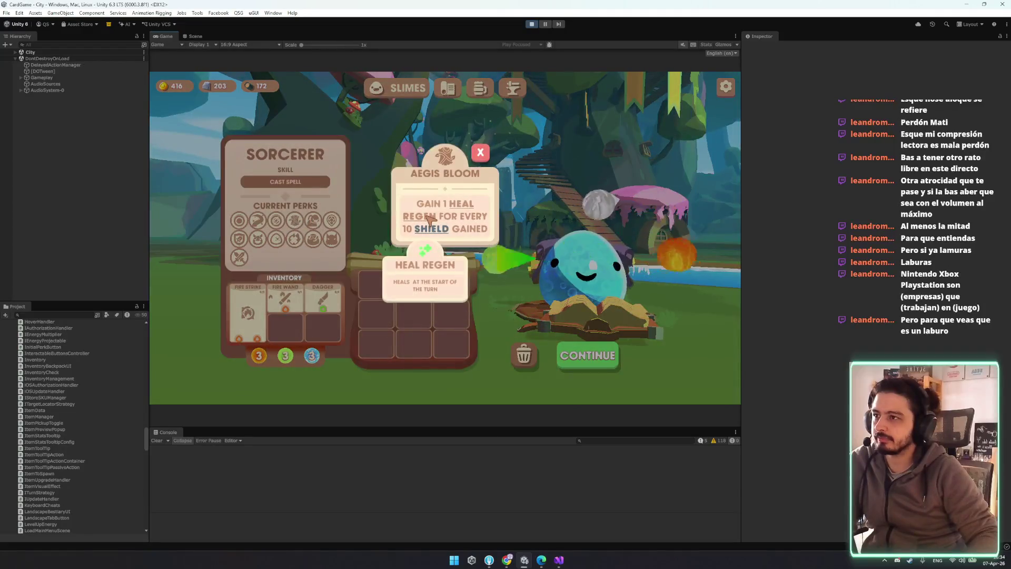
click(305, 228)
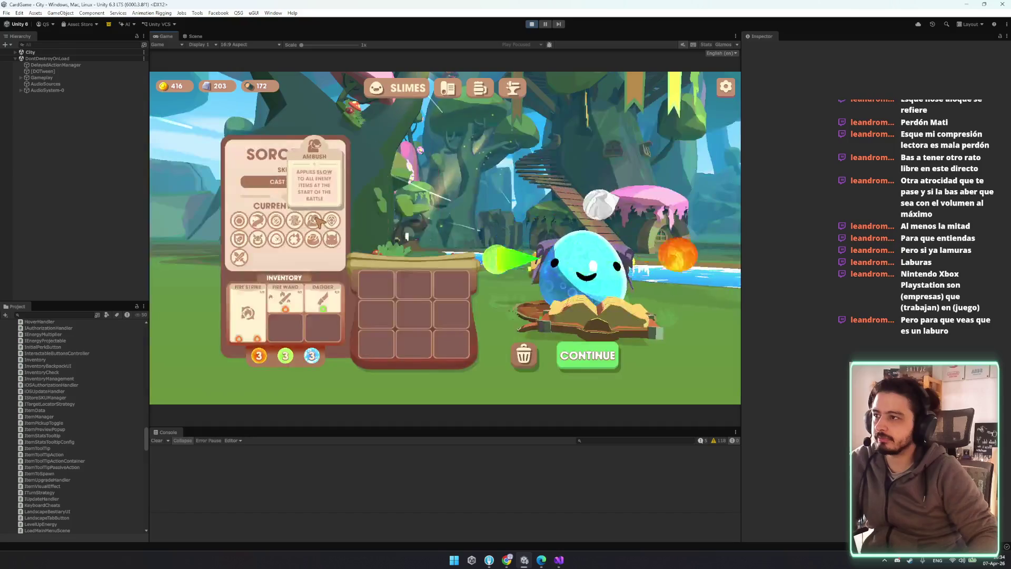
click(302, 219)
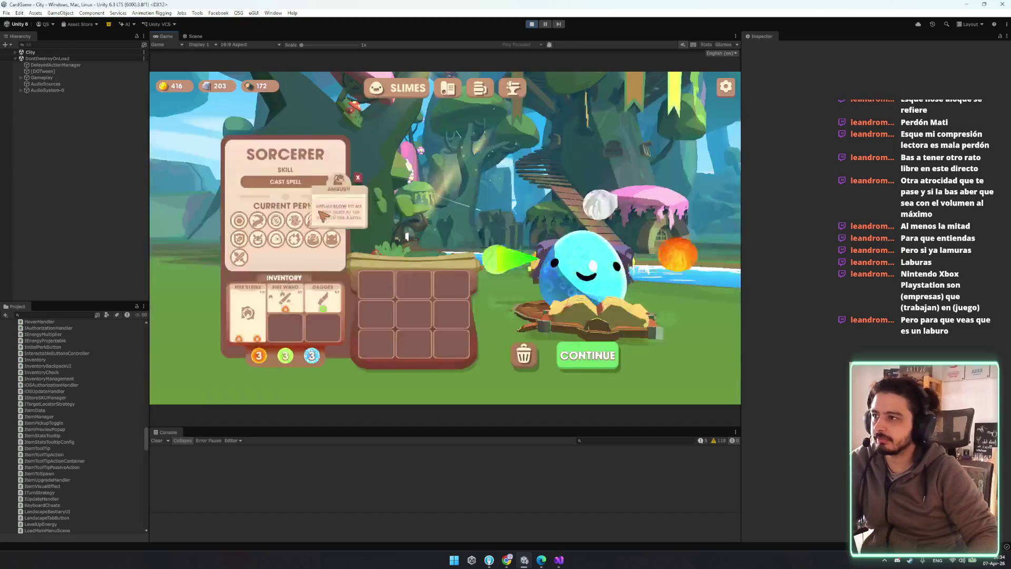
click(297, 225)
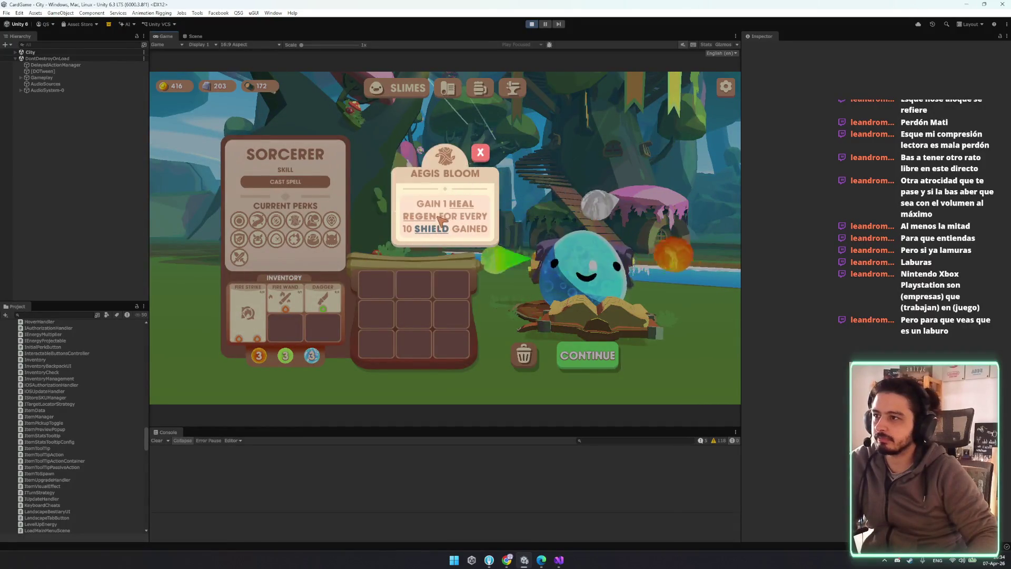
mouse_move(433, 219)
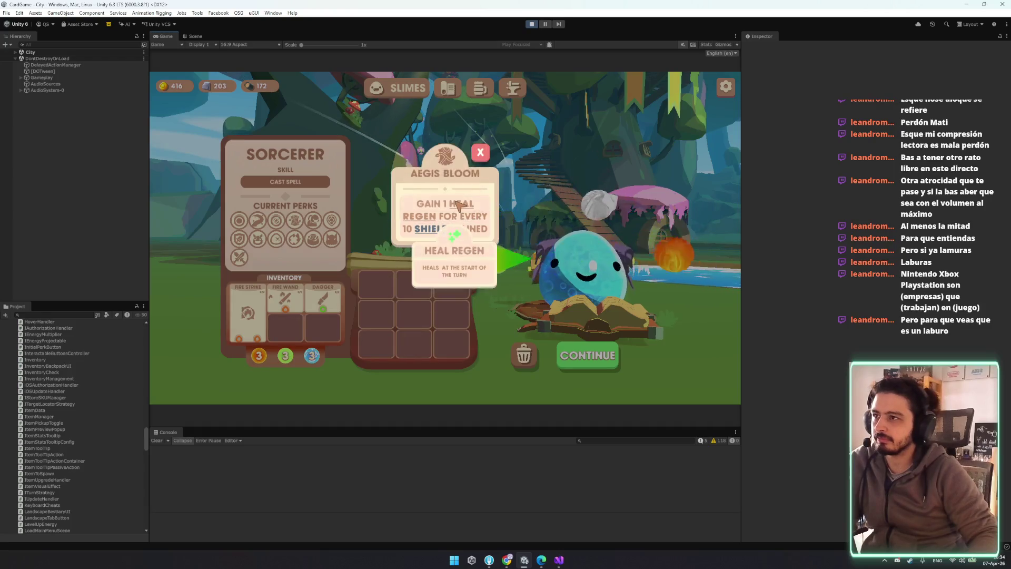
- Open and close the Sorcerer's full perks panel, then continue to the island map
click(331, 220)
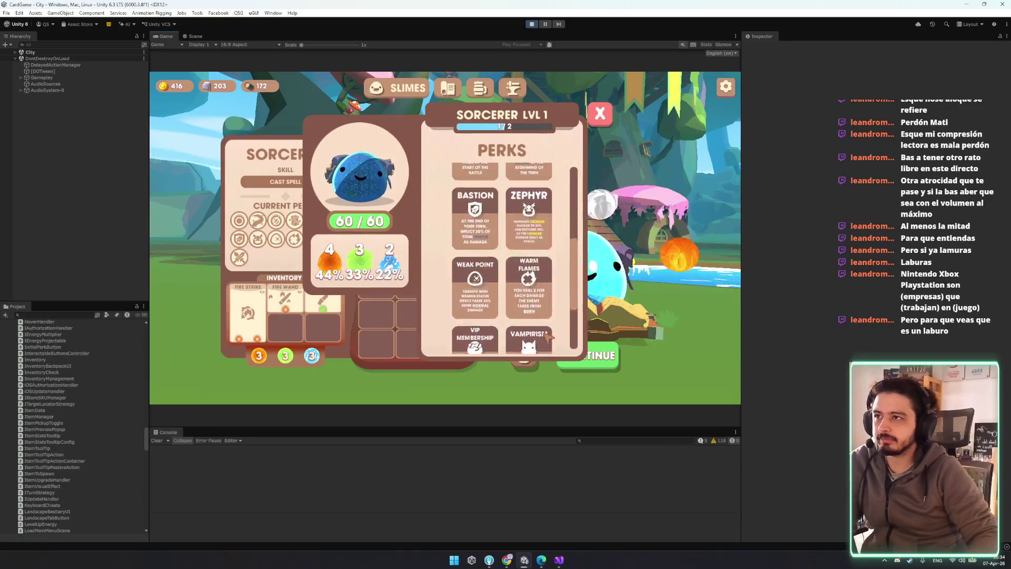
click(600, 117)
click(605, 356)
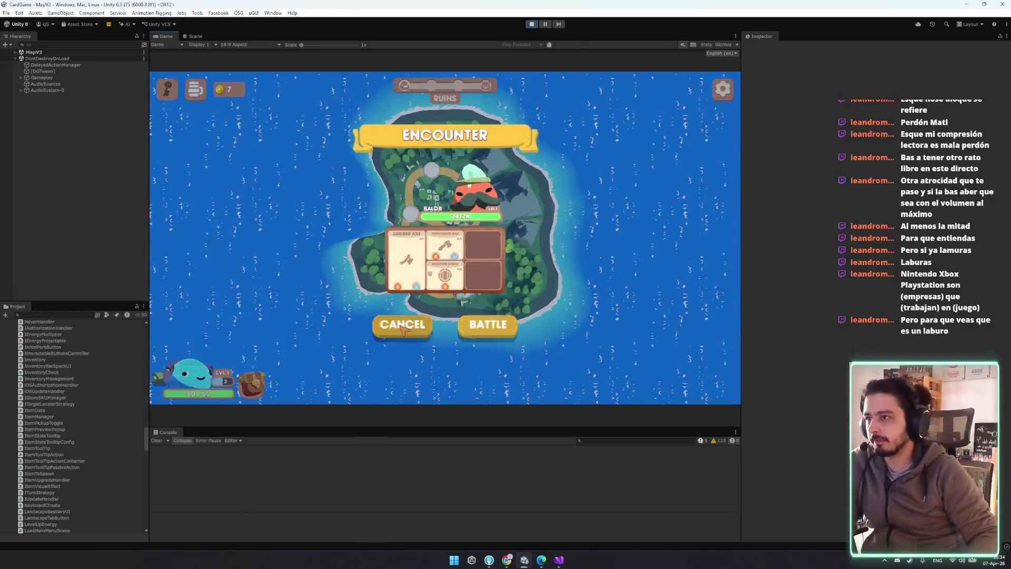
- Cancel the encounter, switch to perspective map camera, quit one battle, then start another
click(401, 326)
click(666, 93)
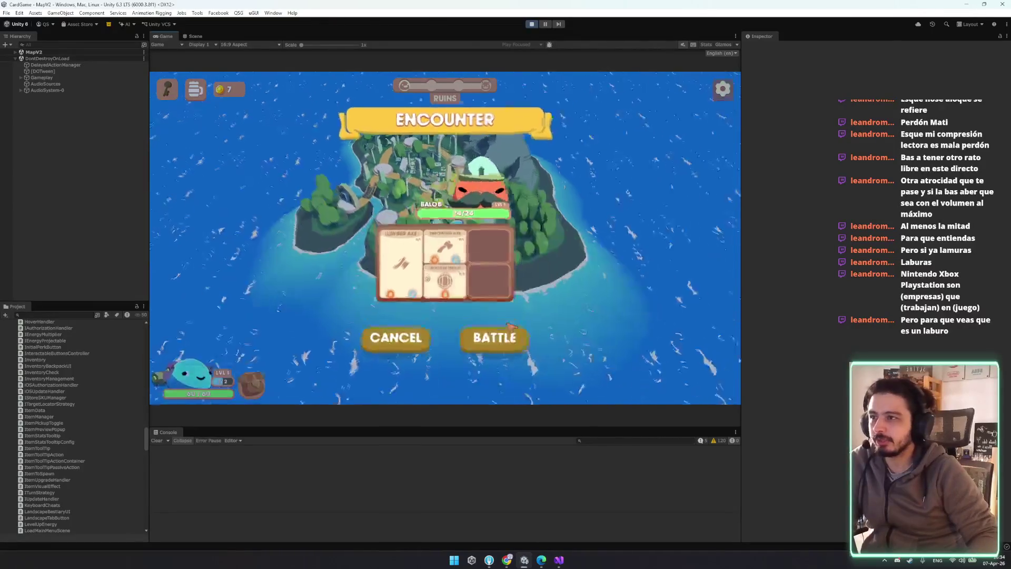
click(508, 327)
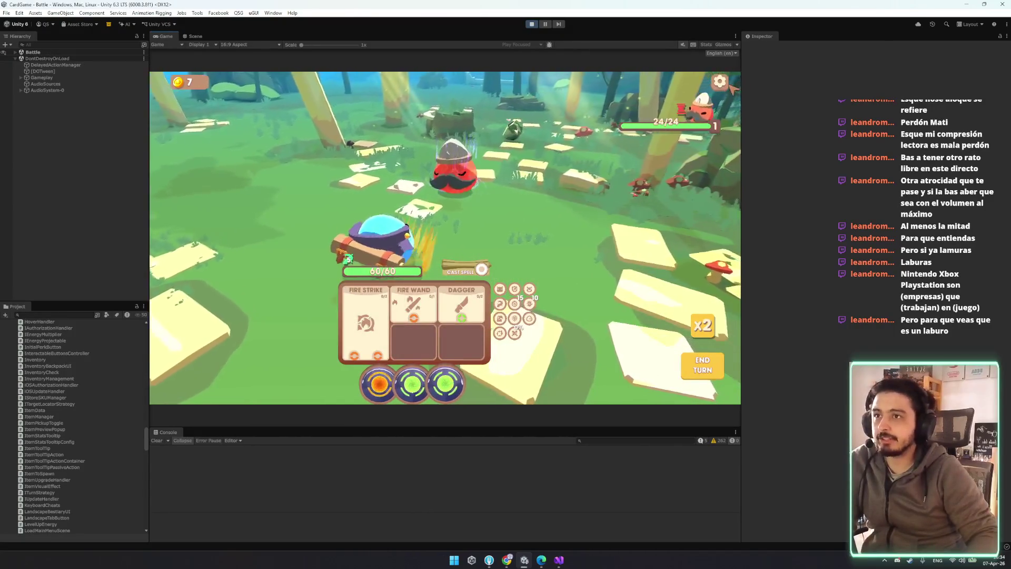
key(Escape)
click(445, 363)
click(472, 273)
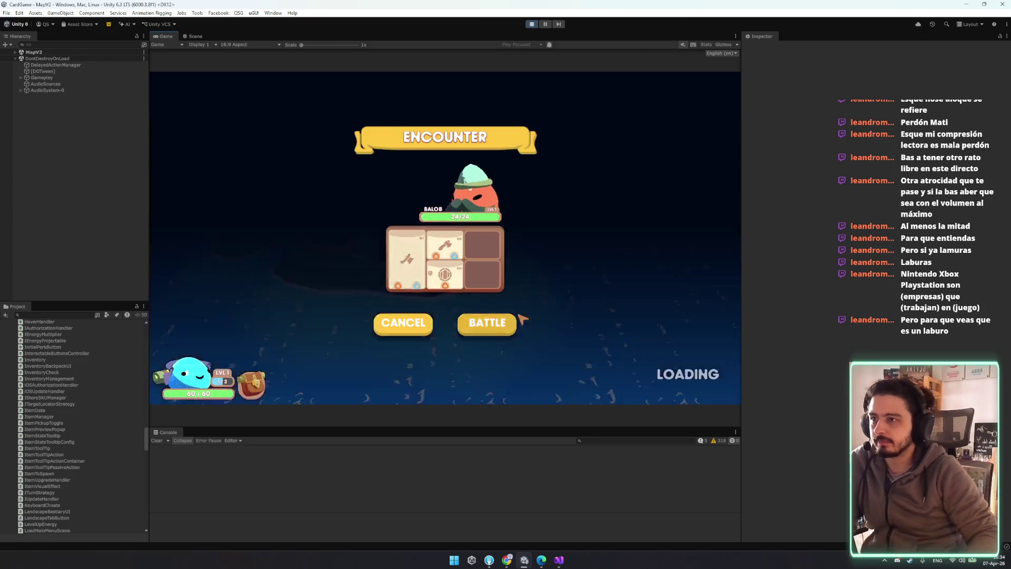
click(487, 321)
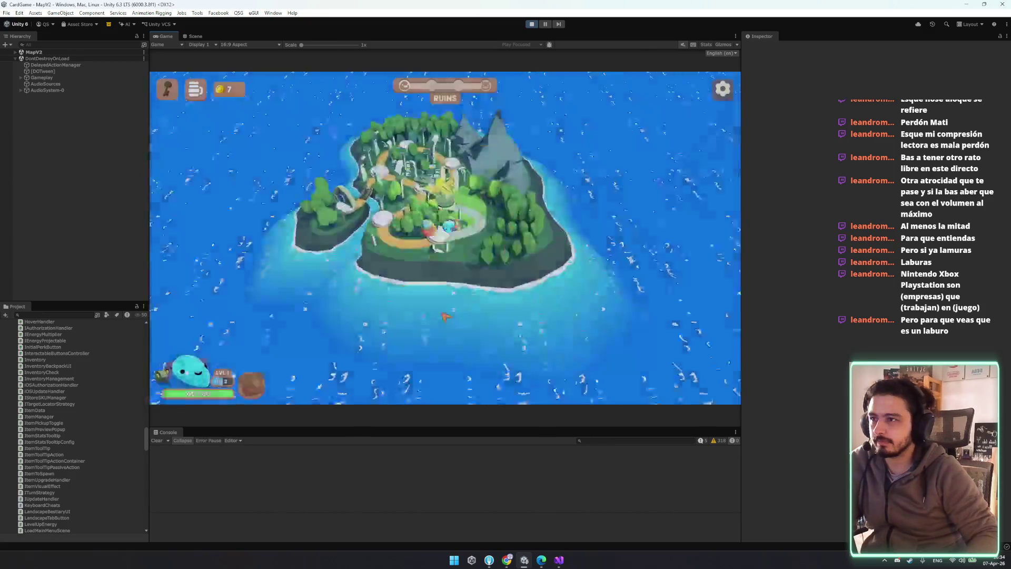
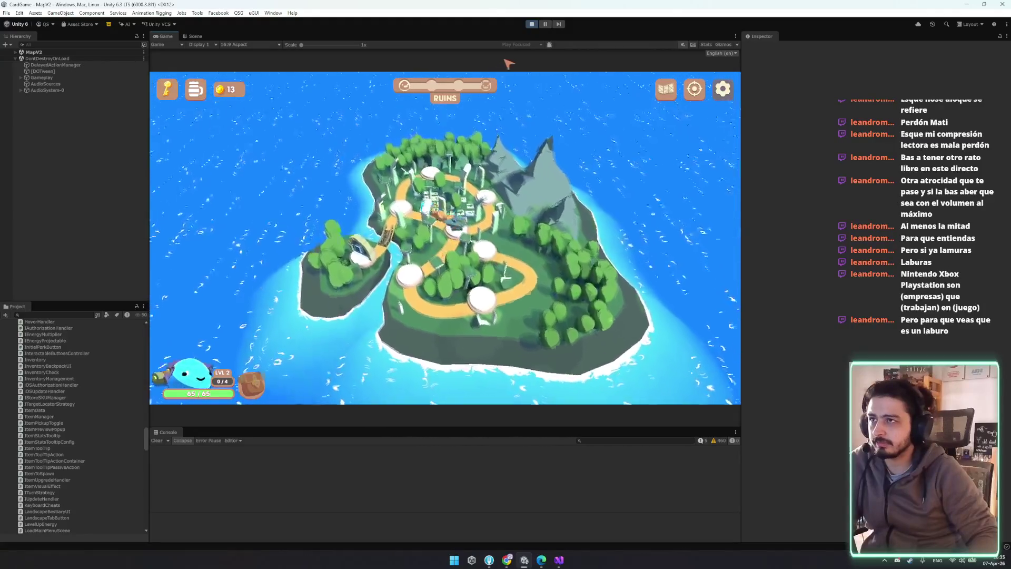
- Delete the else branch from SetupCamera in MapCamera.cs and save the file
key(alt+Tab)
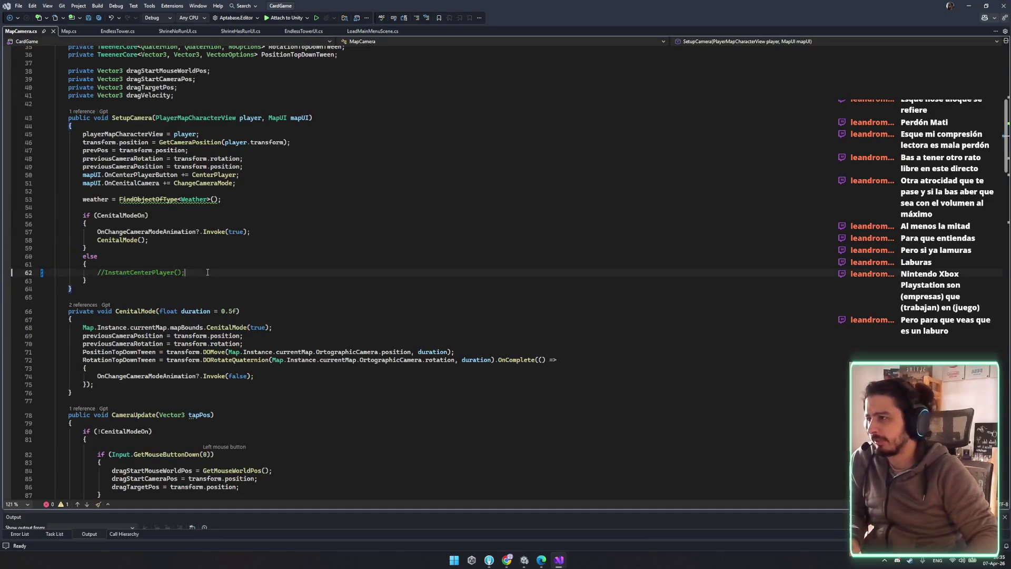
click(90, 279)
drag(90, 279, 108, 247)
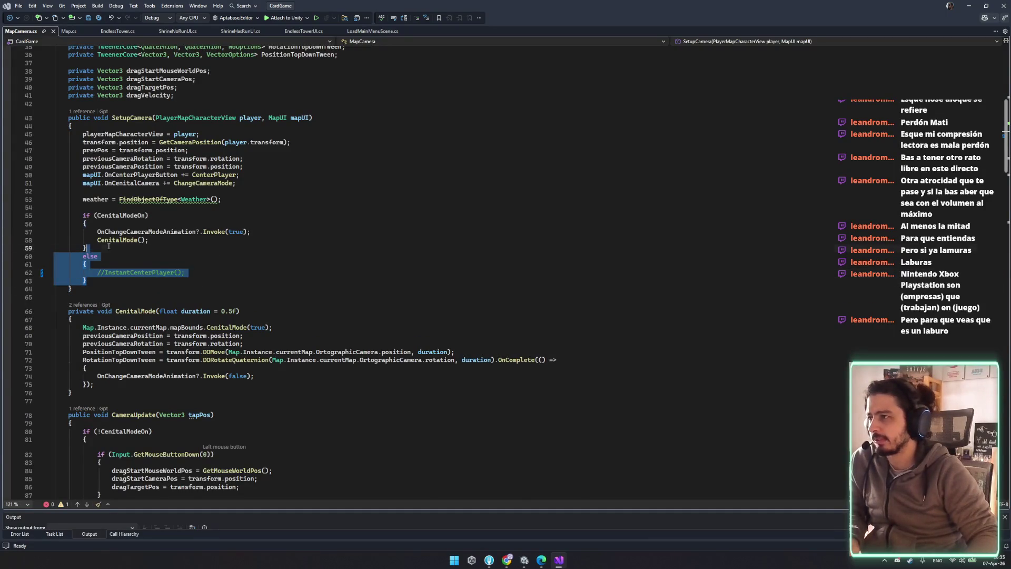
key(Delete)
key(ctrl+s)
- Check the InstantCenterPlayer method's references, then delete the whole unused method
scroll(288, 315, down, 13)
scroll(288, 315, down, 20)
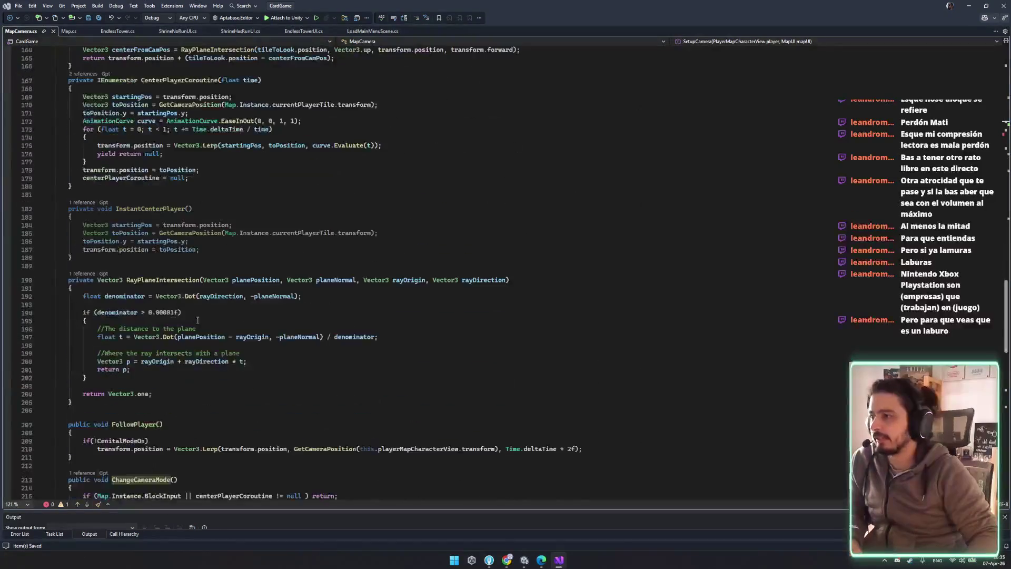
double_click(153, 241)
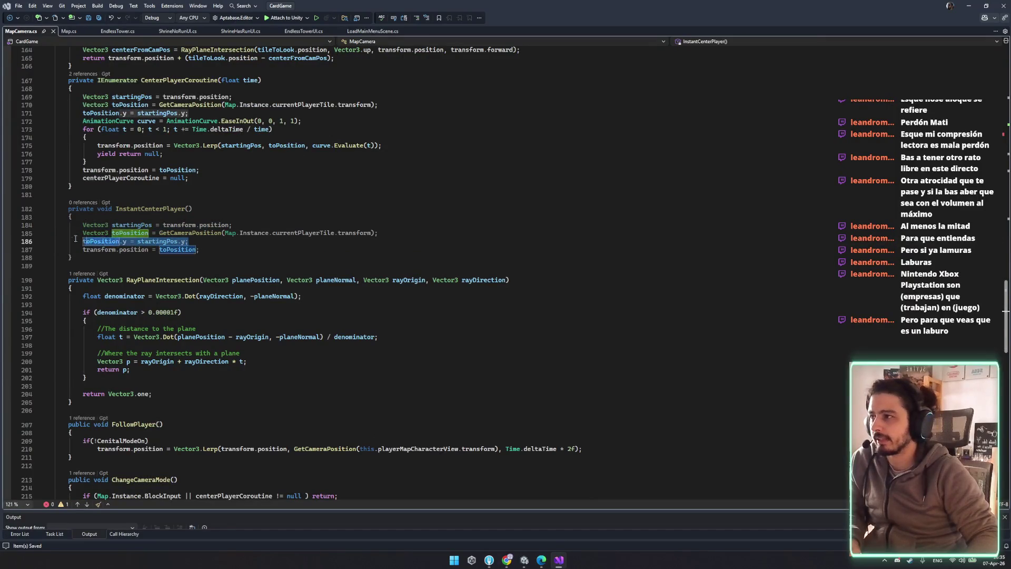
drag(188, 241, 72, 232)
click(279, 236)
click(176, 236)
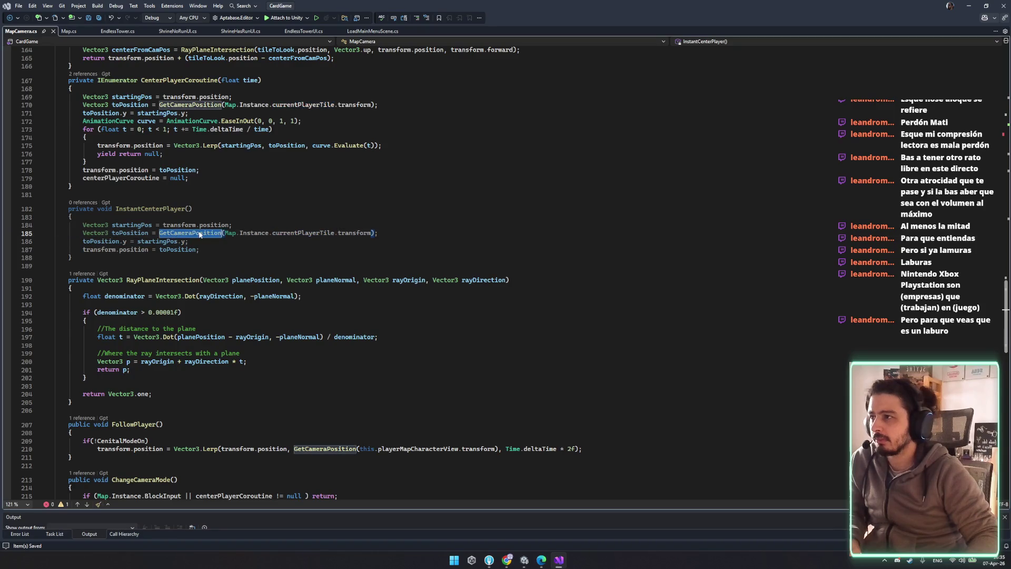
double_click(179, 225)
drag(74, 232, 254, 237)
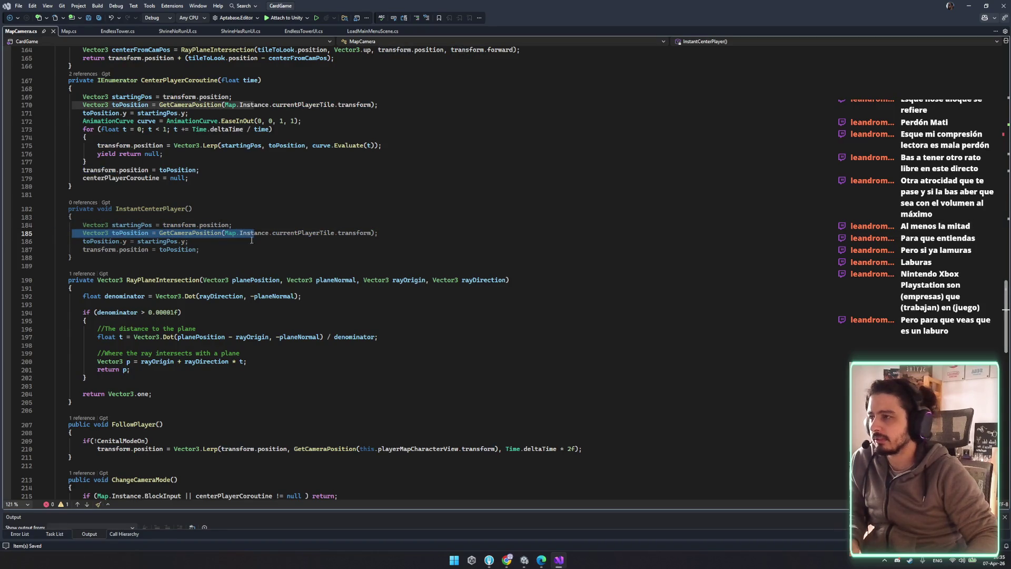
mouse_move(73, 258)
mouse_down()
mouse_move(106, 210)
mouse_move(135, 196)
mouse_up()
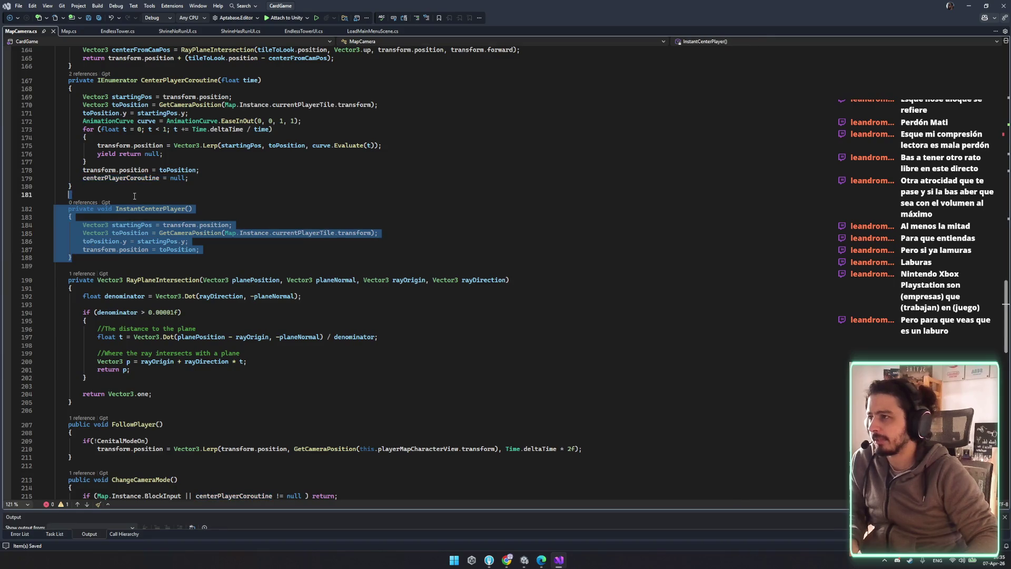
key(Delete)
scroll(177, 263, up, 20)
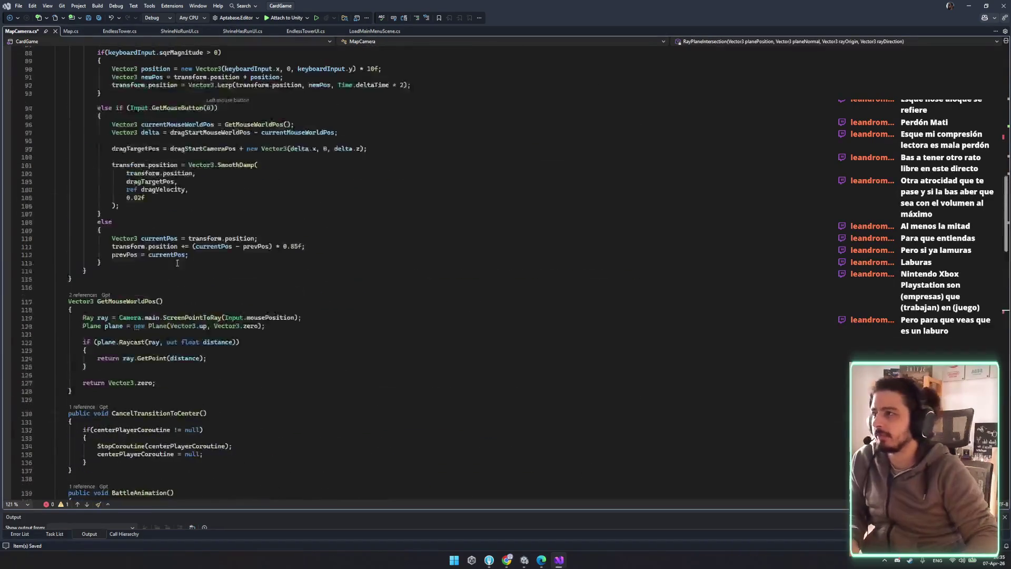
scroll(177, 263, up, 19)
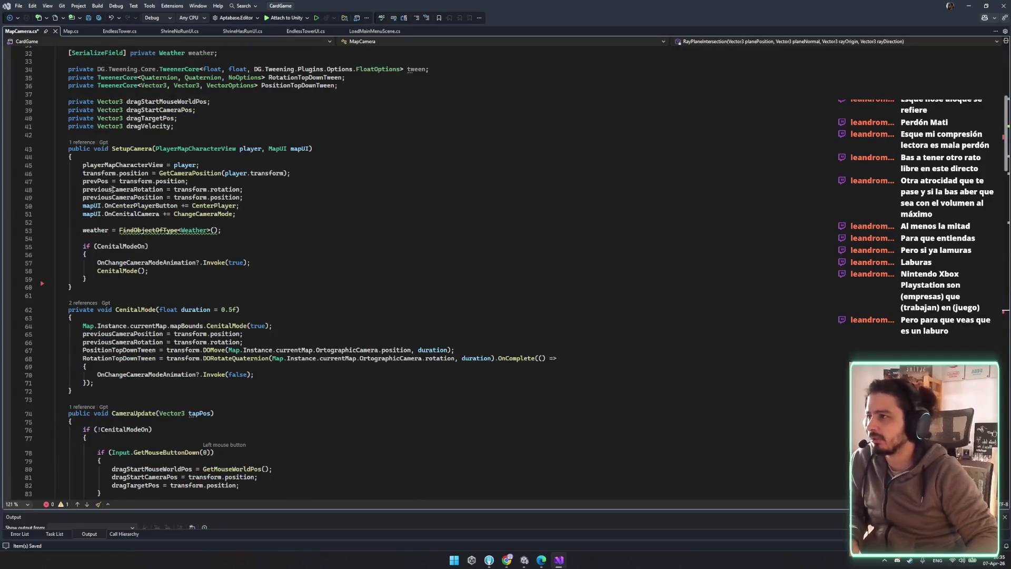
- Review SetupCamera's transform.position line and OnCenterPlayerButton subscription, then save MapCamera.cs
click(160, 174)
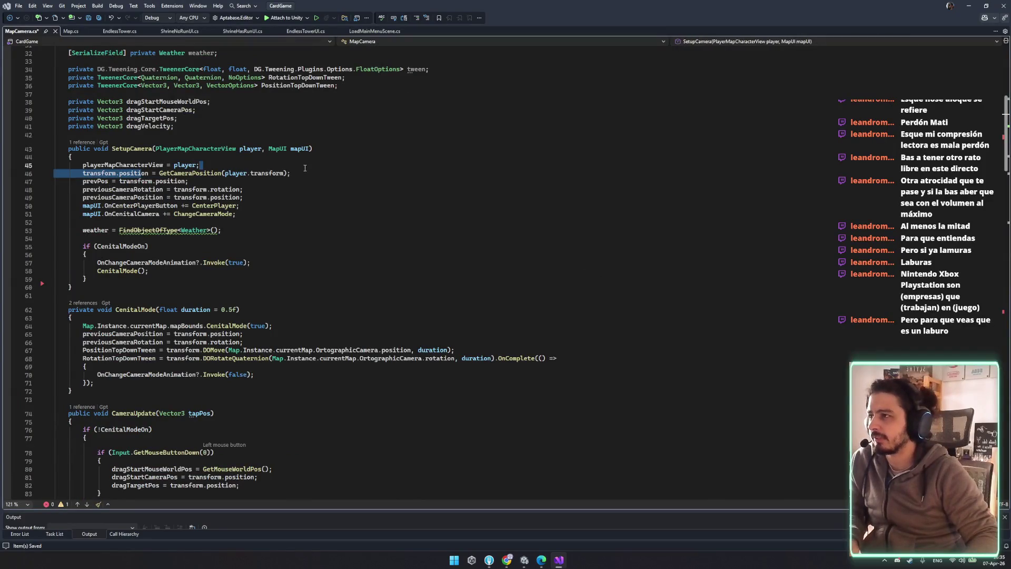
click(304, 172)
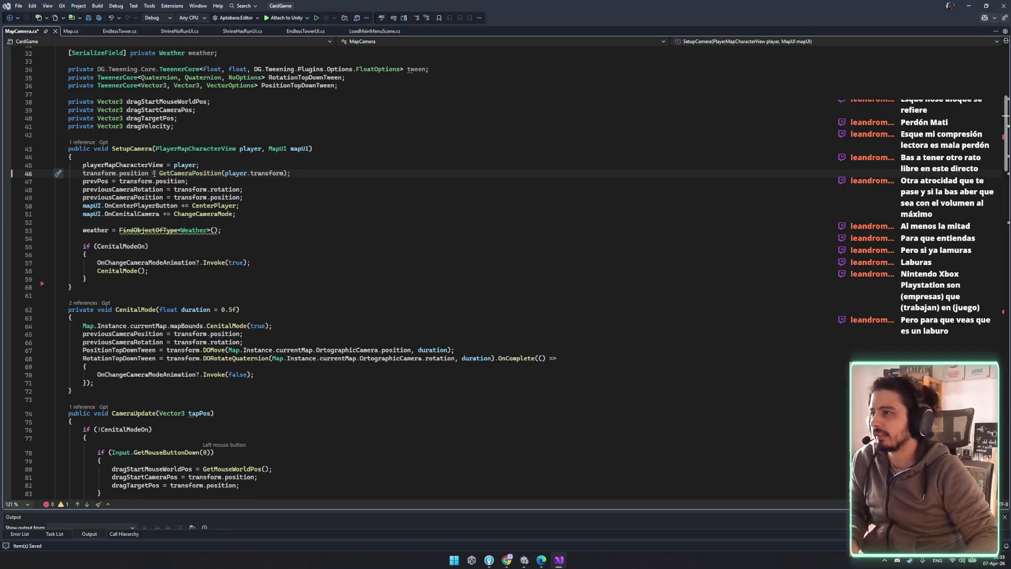
drag(83, 173, 176, 173)
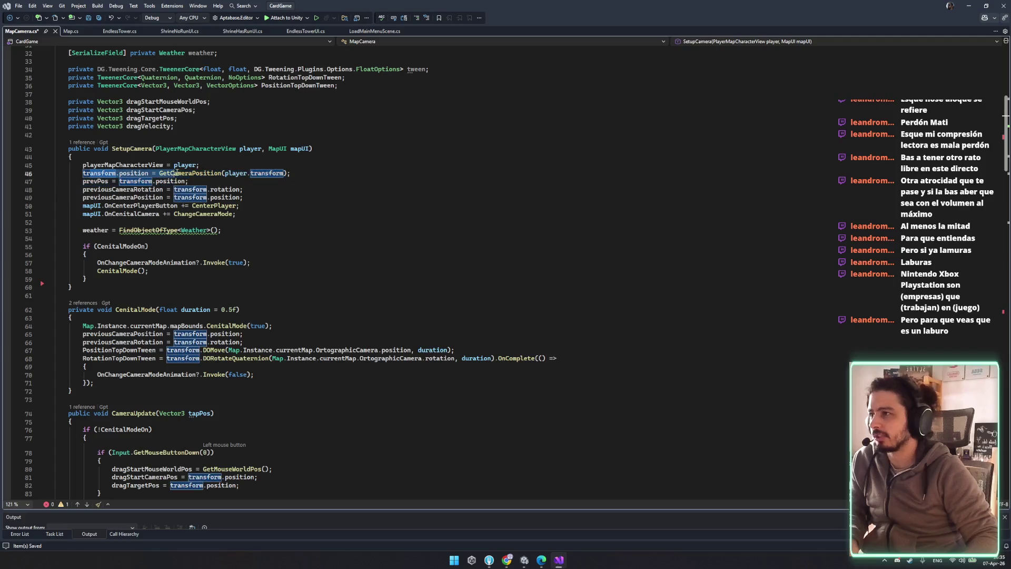
click(141, 206)
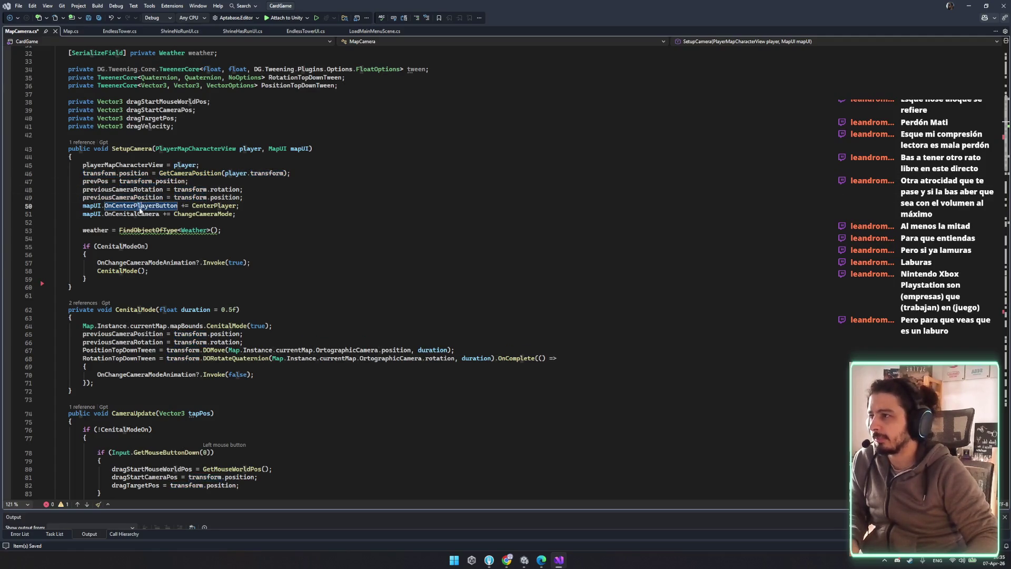
click(359, 223)
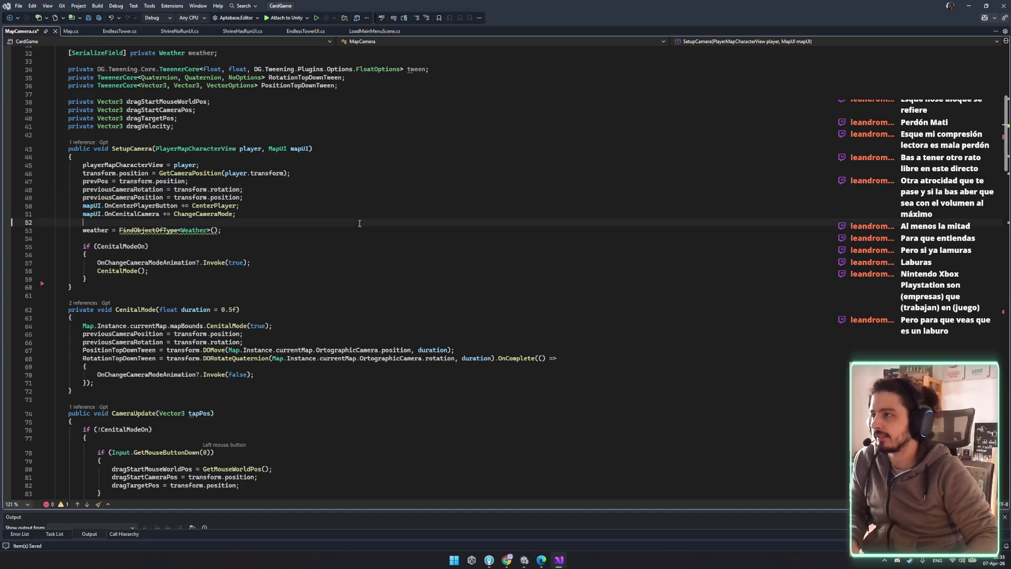
key(ctrl+s)
- Inspect CenitalMode's DOMove tween and OnComplete callback, then return to SetupCamera's CenitalModeOn check
click(356, 229)
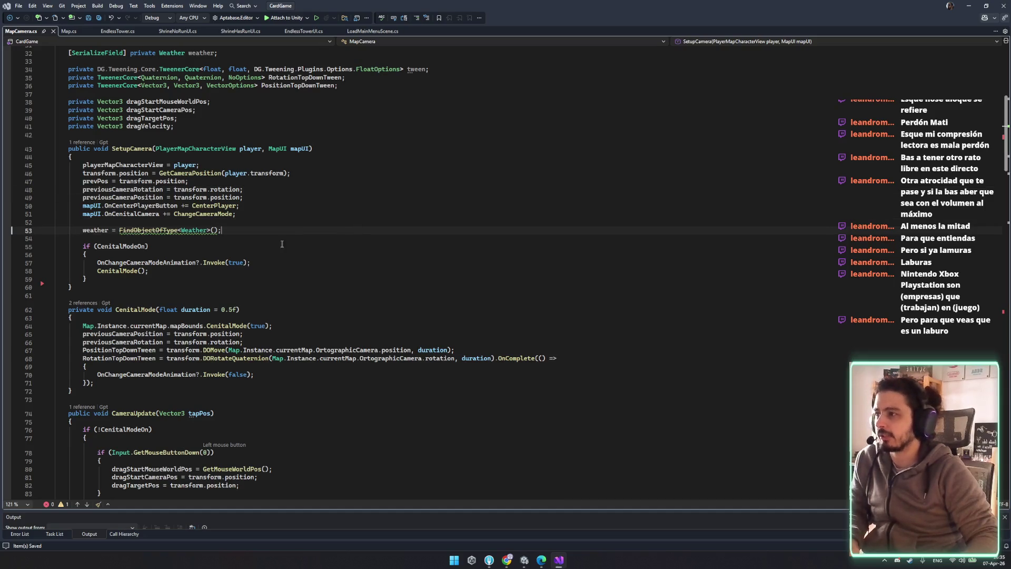
ctrl+click(118, 272)
scroll(200, 262, down, 3)
click(208, 246)
drag(64, 239, 247, 248)
click(432, 246)
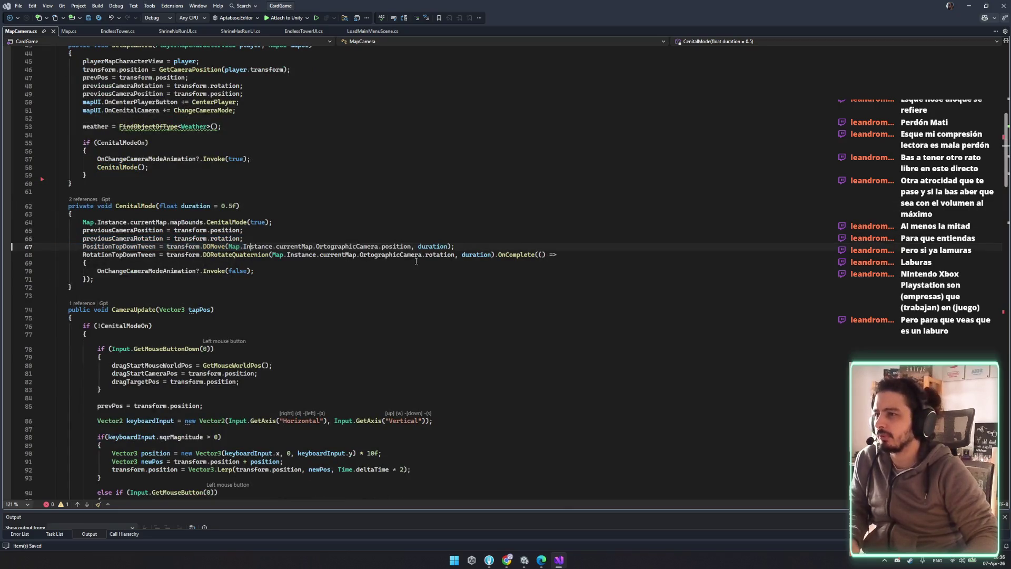
click(506, 255)
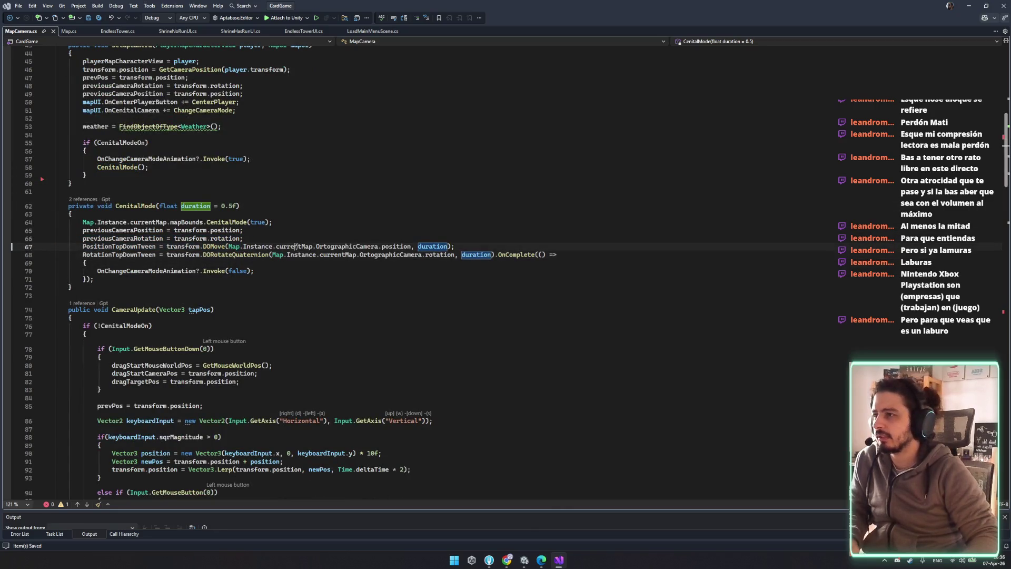
click(219, 238)
key(Up)
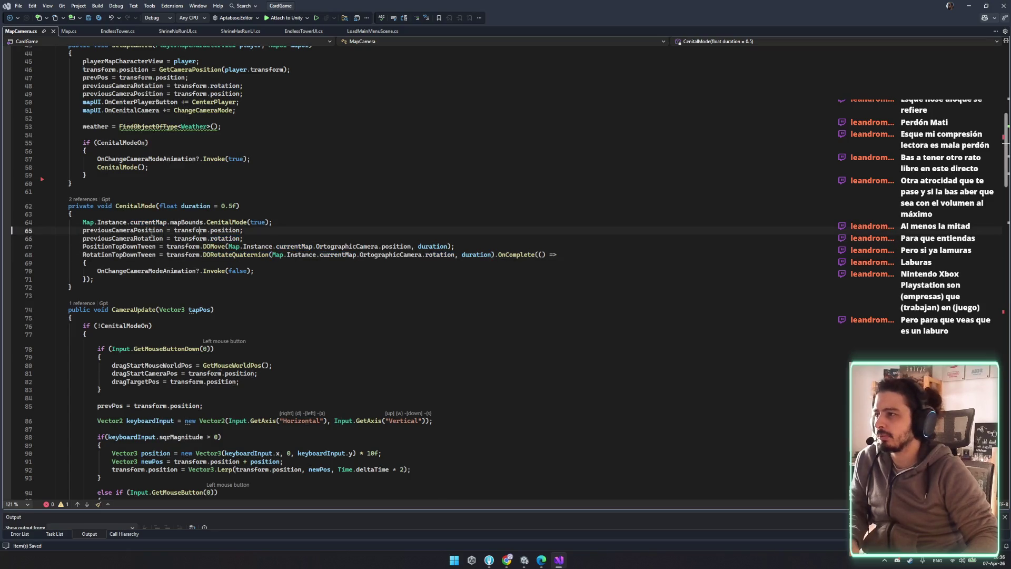
key(Up)
key(Up)
scroll(247, 286, up, 3)
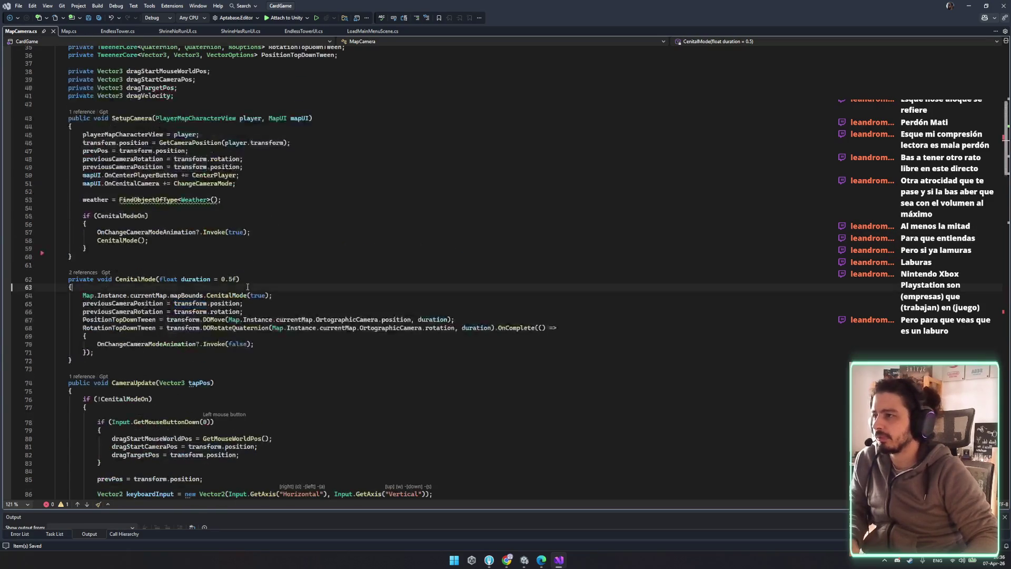
click(141, 223)
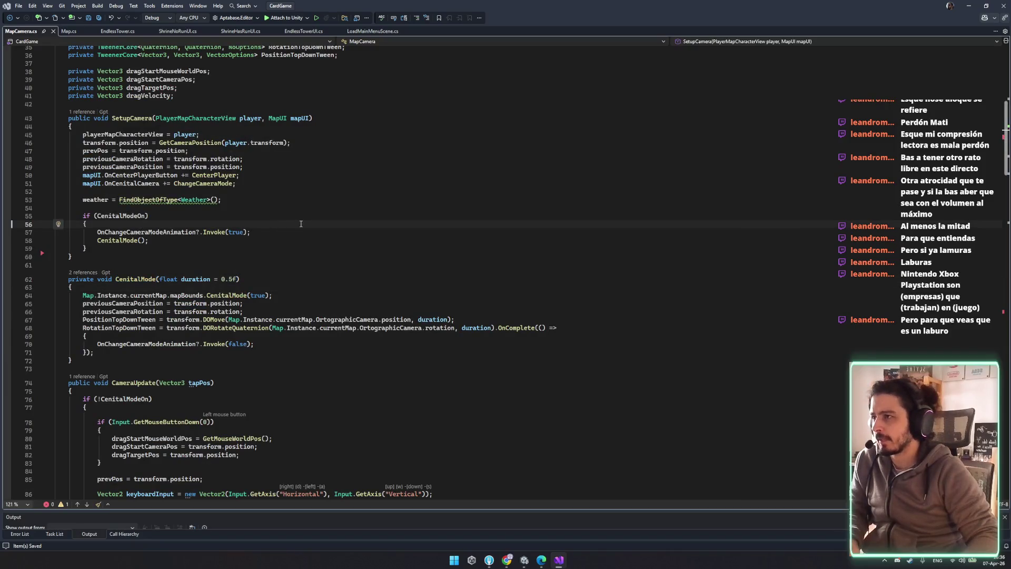
scroll(229, 355, down, 5)
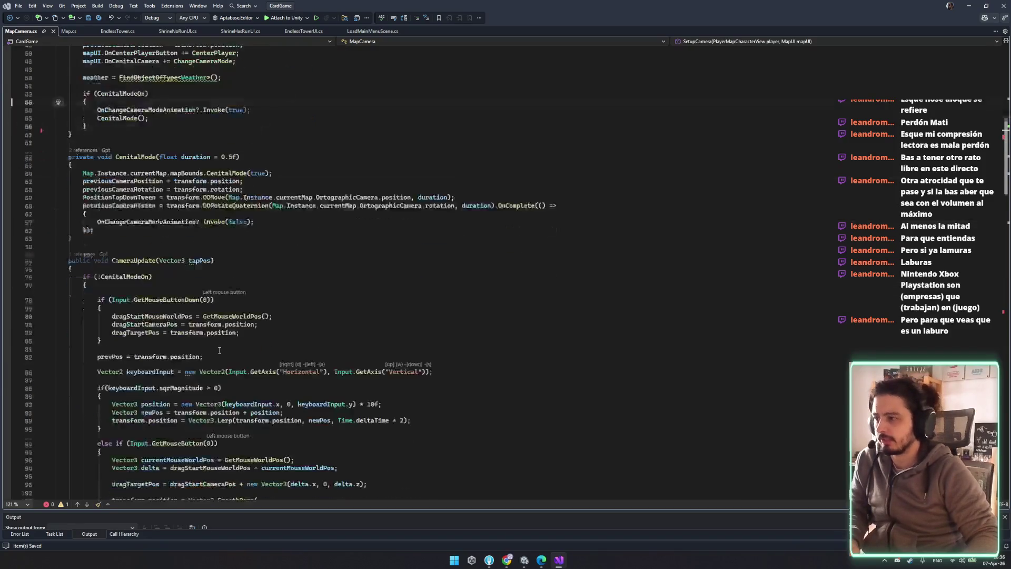
- Review CameraUpdate's prevPos uses and CenitalMode's OnChangeCameraModeAnimation and PositionTopDownTween calls
scroll(229, 354, down, 2)
click(267, 349)
double_click(119, 307)
scroll(189, 258, up, 5)
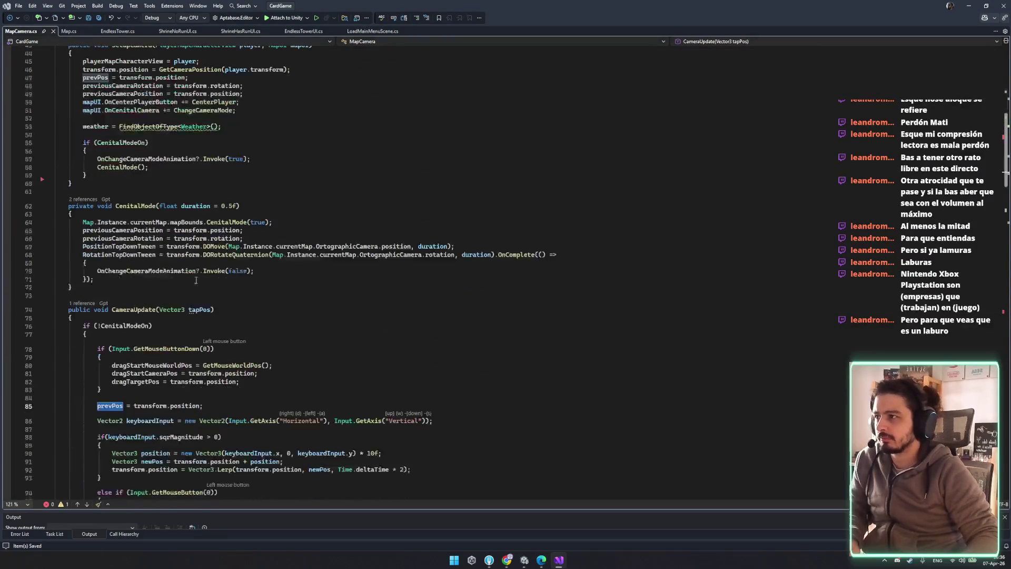
scroll(218, 294, down, 7)
scroll(295, 344, down, 18)
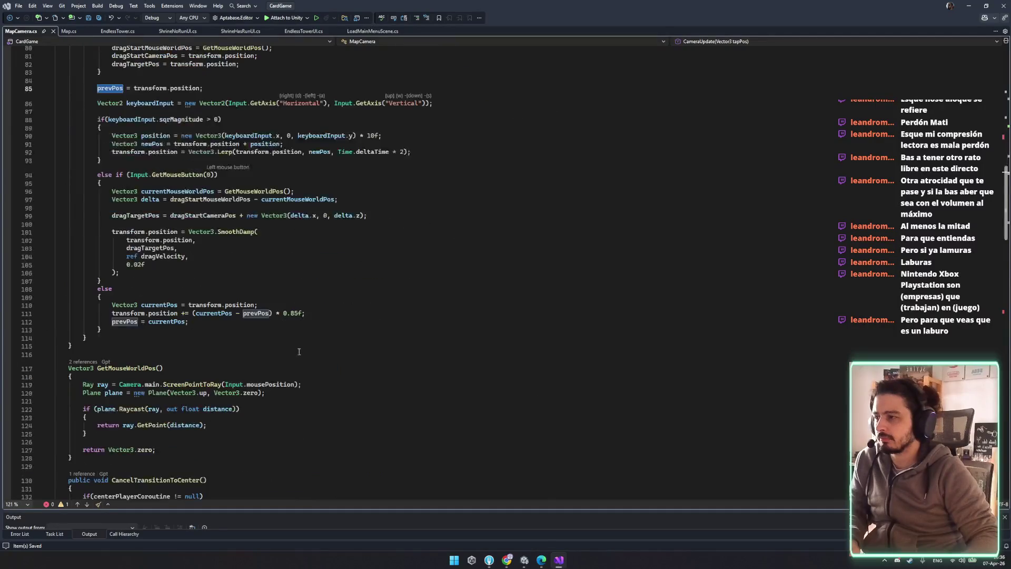
scroll(148, 261, up, 20)
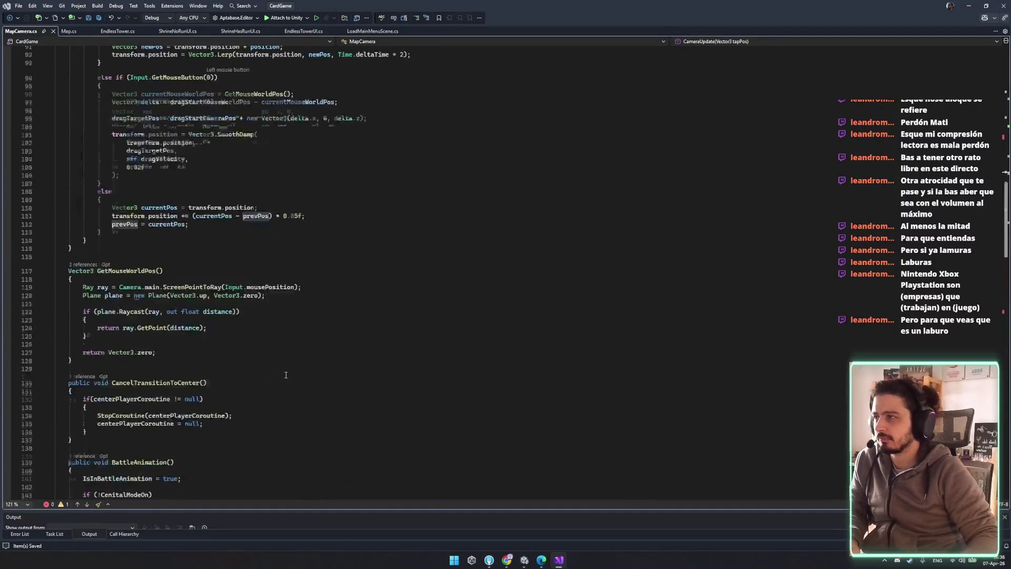
click(154, 159)
click(158, 221)
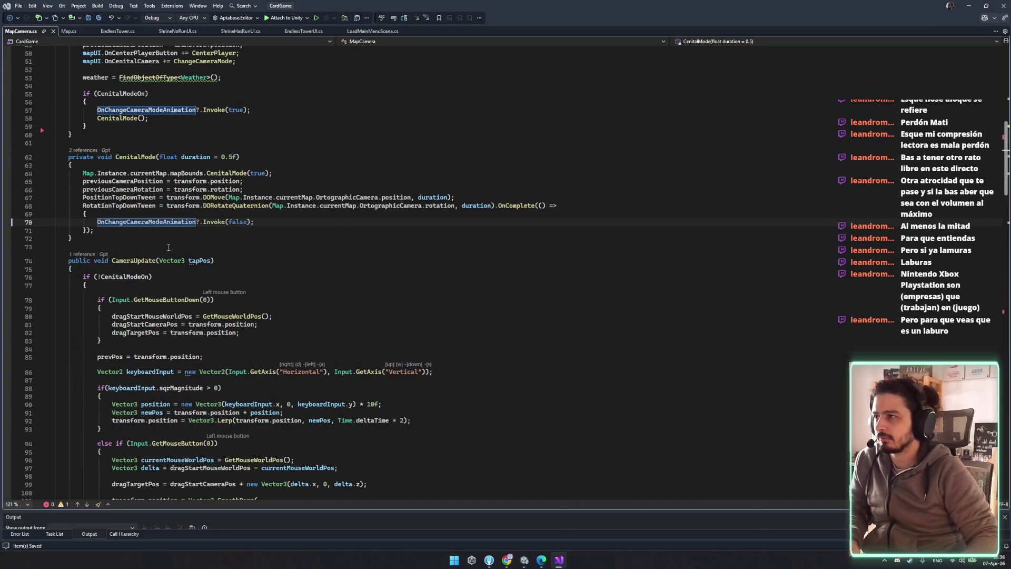
click(120, 197)
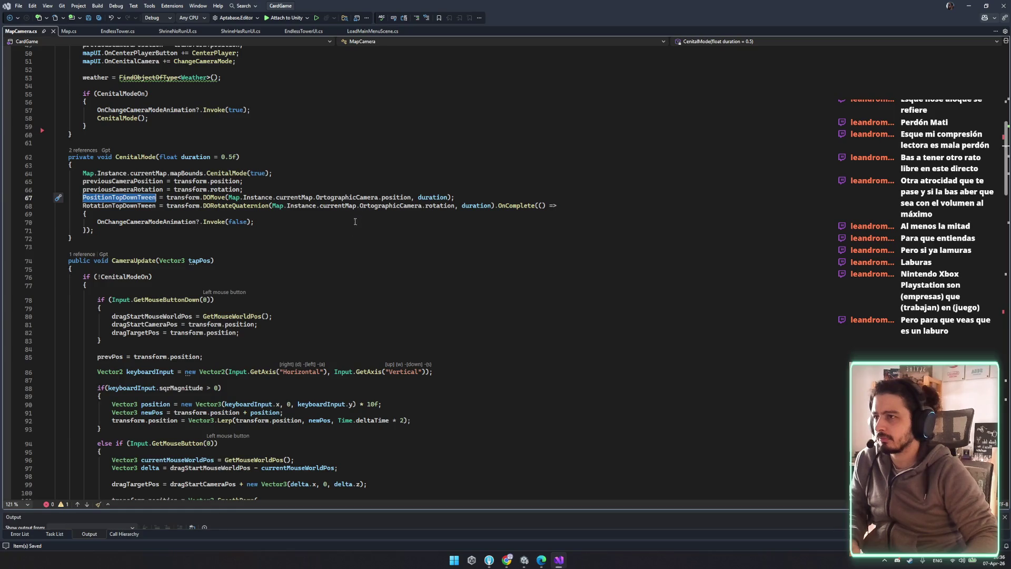
- Look through CenterPlayerCoroutine and RayPlaneIntersection, then bring the Unity editor forward
scroll(435, 336, down, 15)
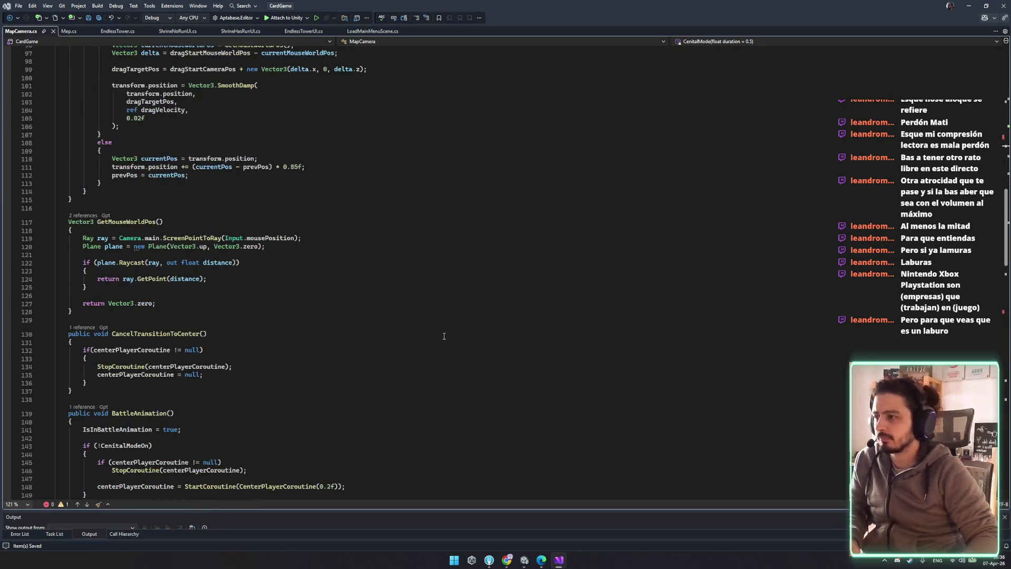
scroll(442, 334, down, 5)
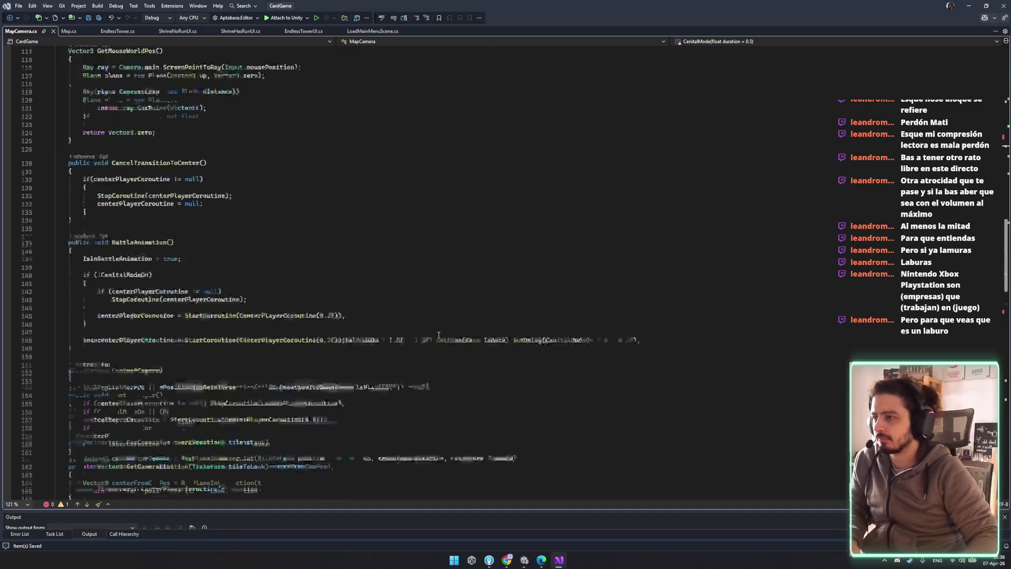
scroll(440, 333, down, 7)
double_click(216, 318)
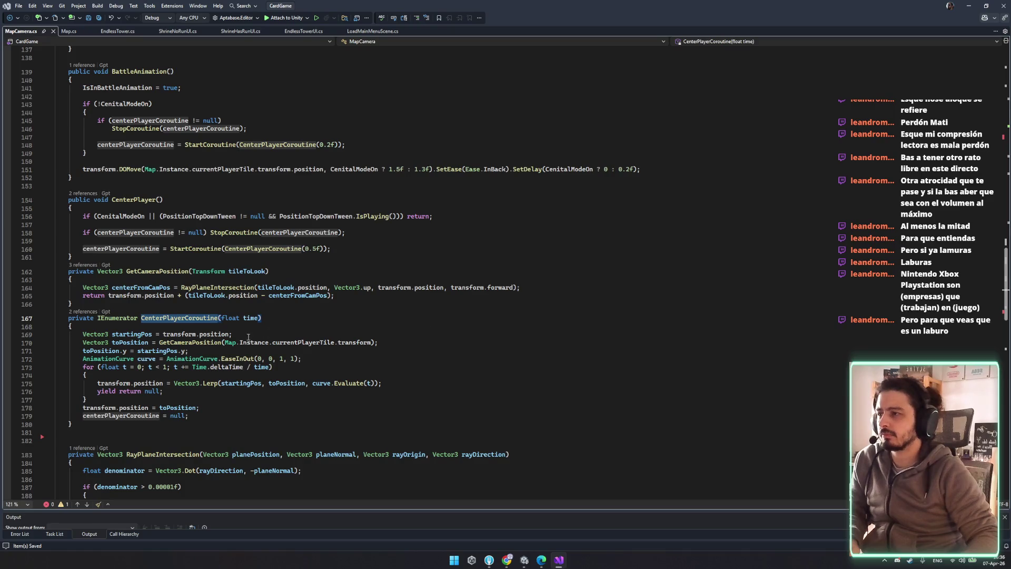
double_click(130, 342)
click(316, 358)
scroll(368, 363, down, 8)
click(455, 365)
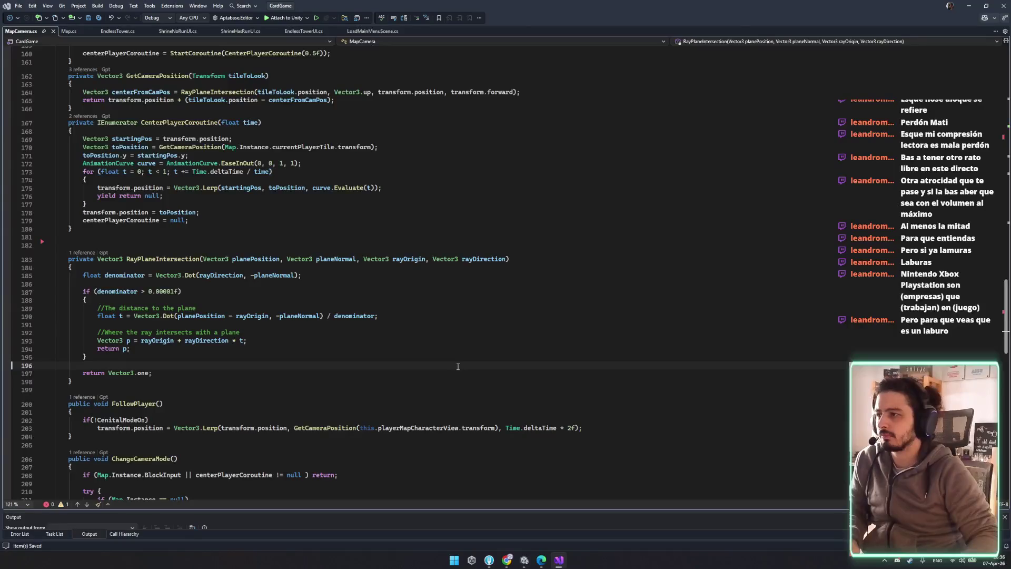
scroll(453, 365, down, 11)
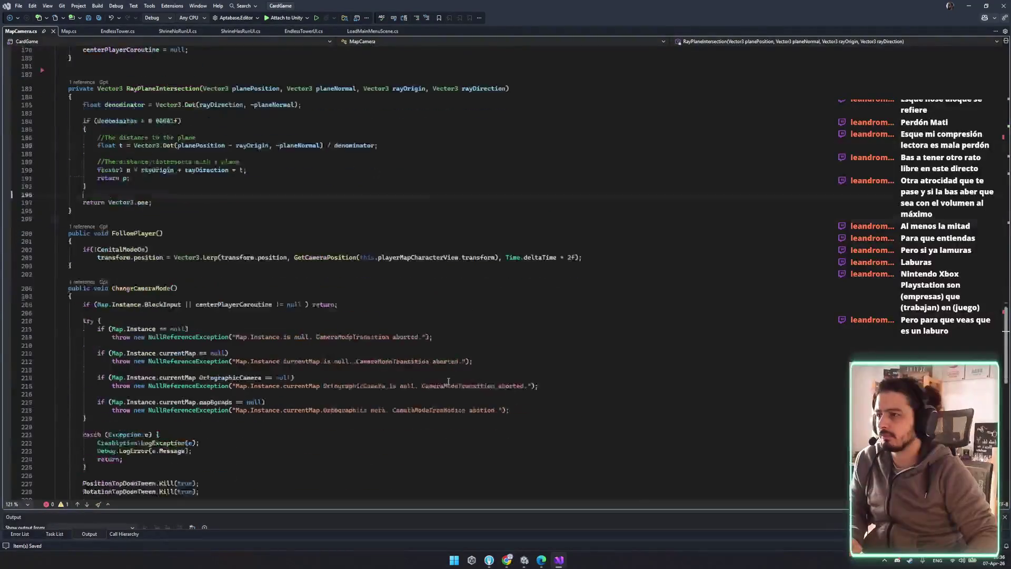
click(519, 564)
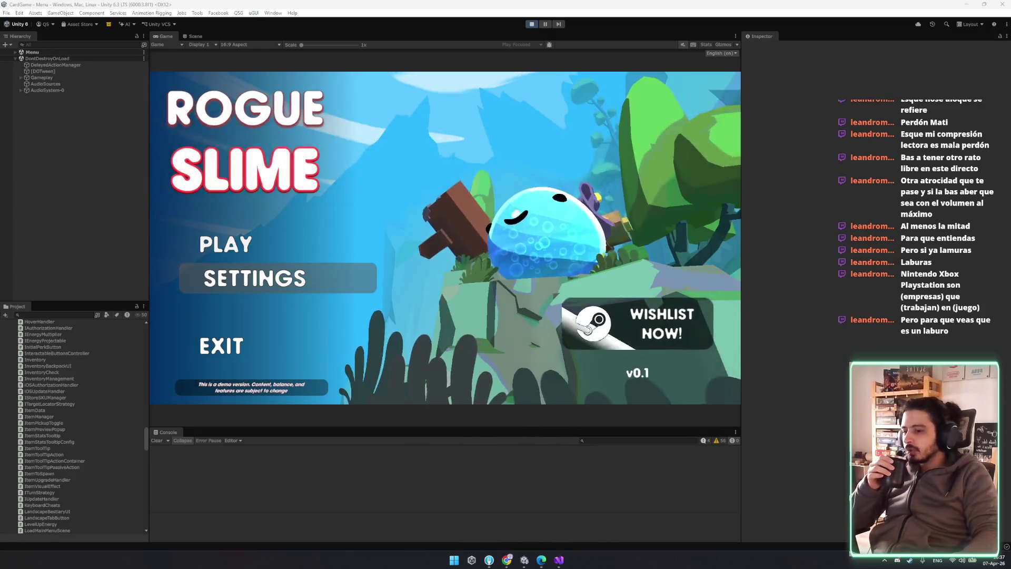
- Start a game with PLAY and continue past the Sorcerer inventory screen to the Ruins map
click(220, 243)
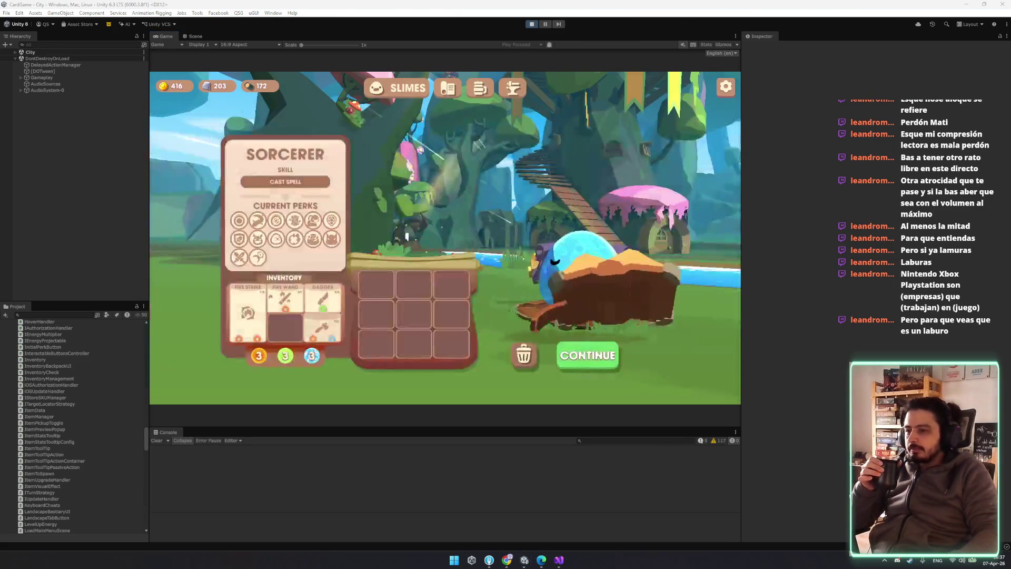
click(588, 361)
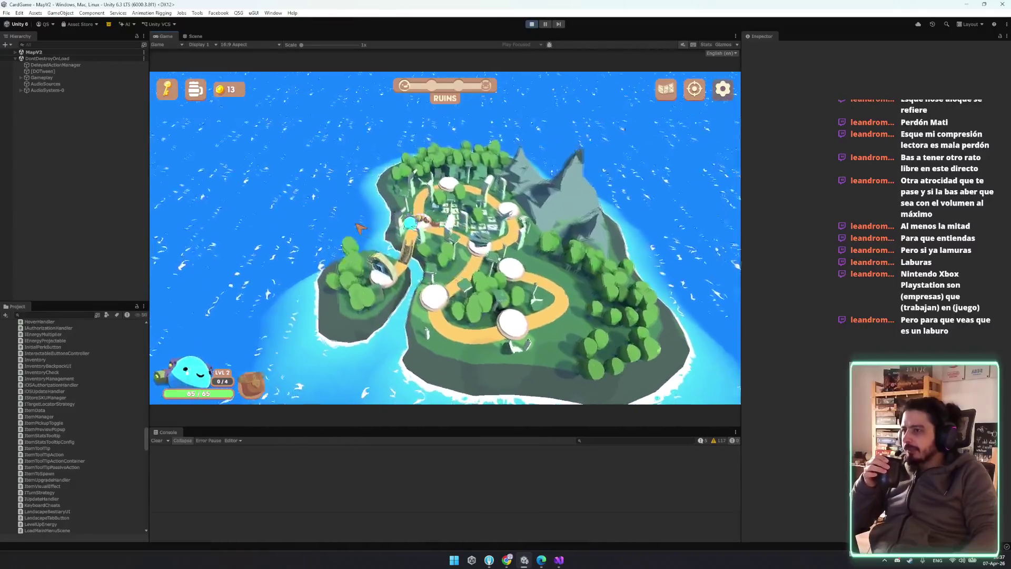
- Leave the map for the city, continue back to the Ruins map, and battle the Flygoo
click(565, 242)
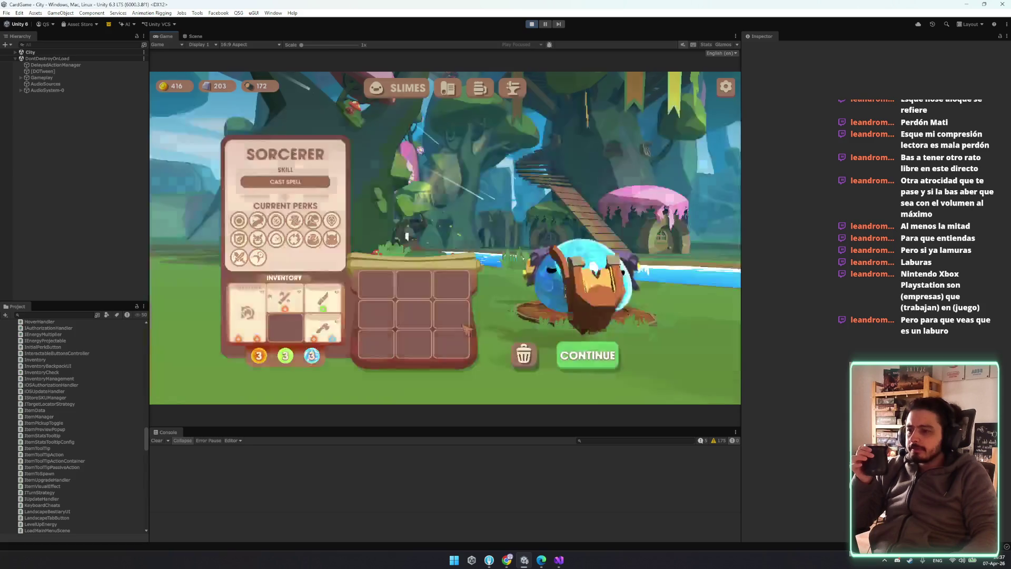
click(605, 369)
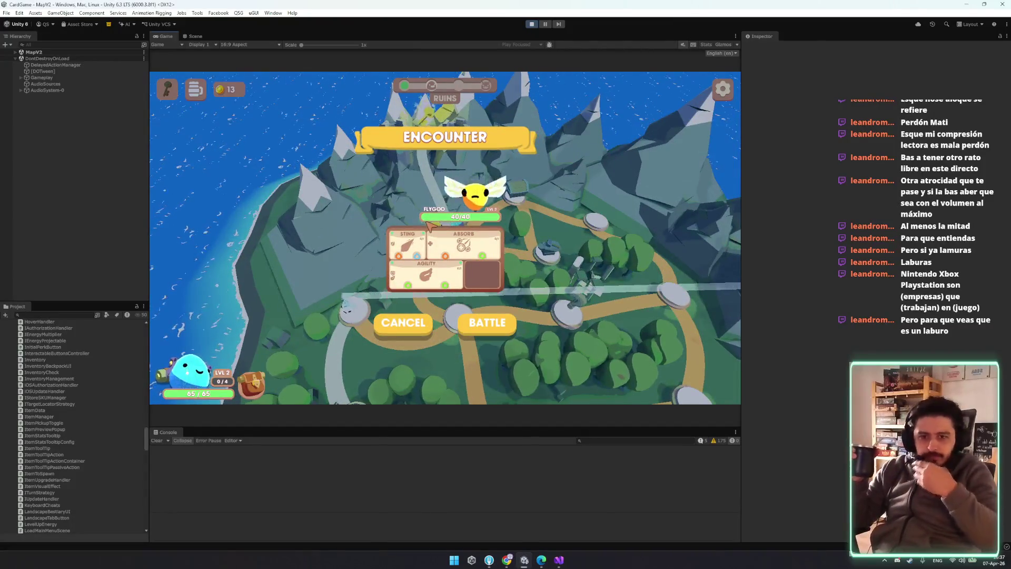
click(433, 225)
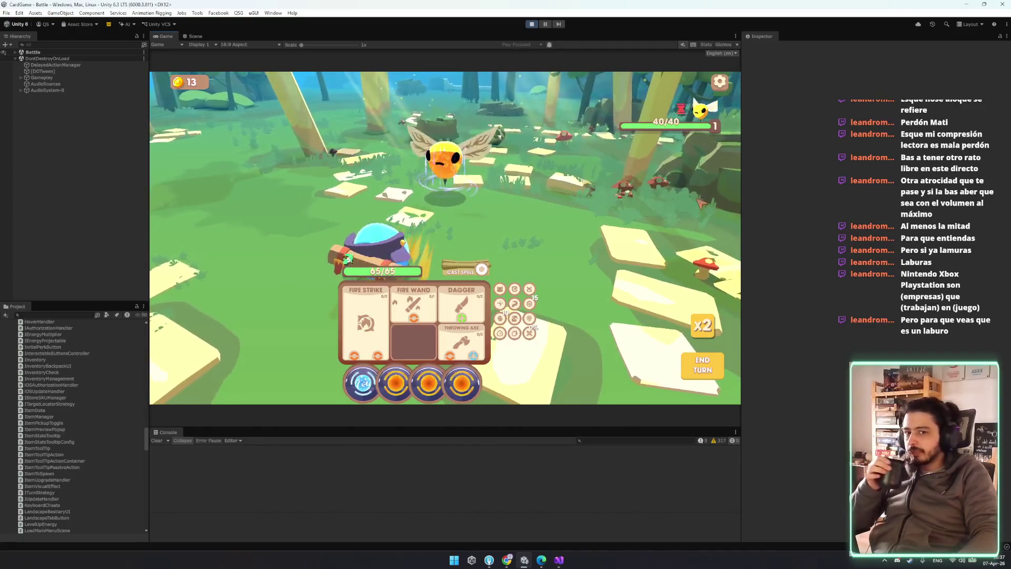
- Quit to the city twice, re-enter the map, dismiss the Flygoo encounter and zoom out
key(Escape)
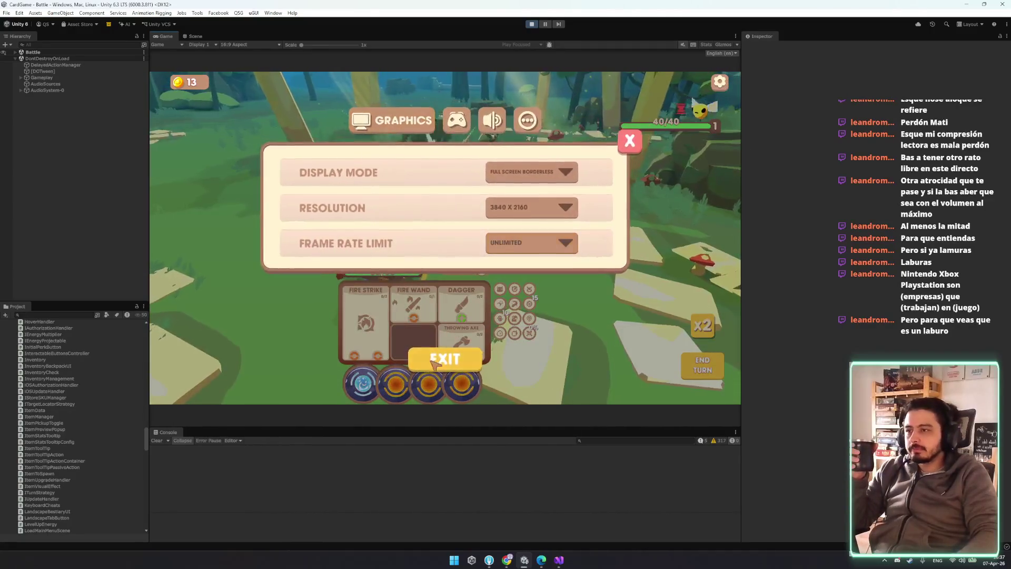
click(435, 363)
click(472, 273)
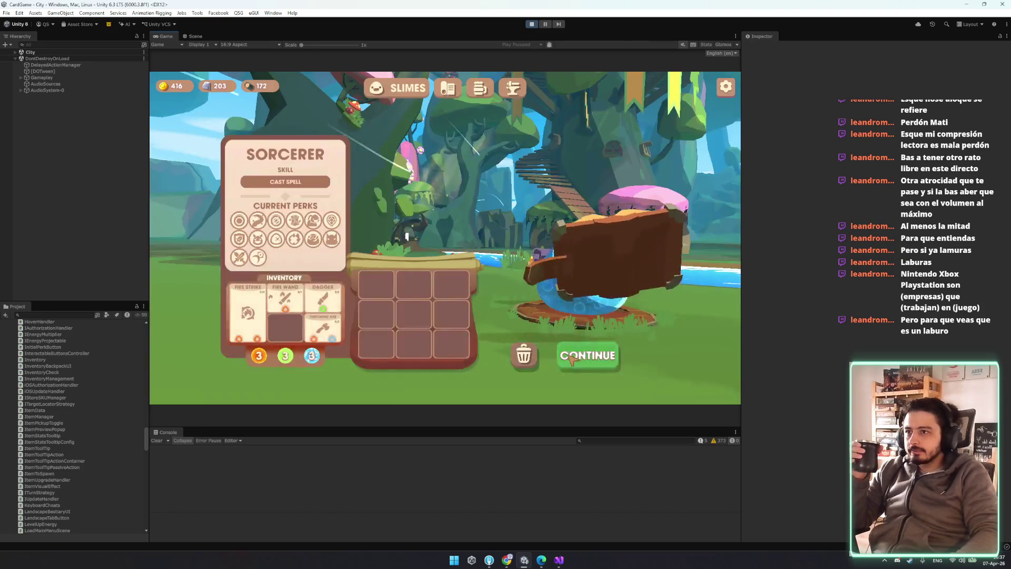
click(571, 358)
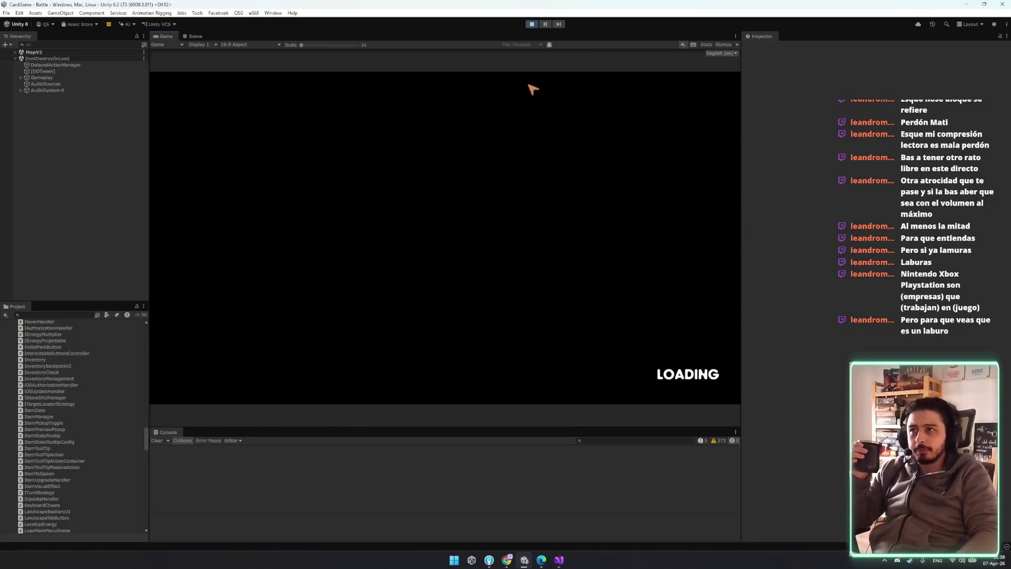
key(Escape)
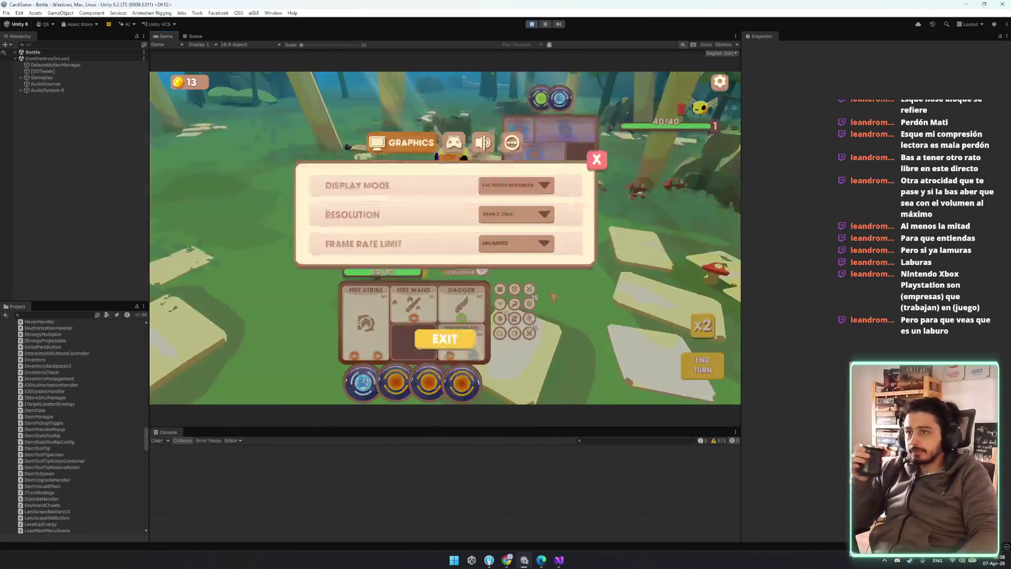
click(445, 329)
click(471, 273)
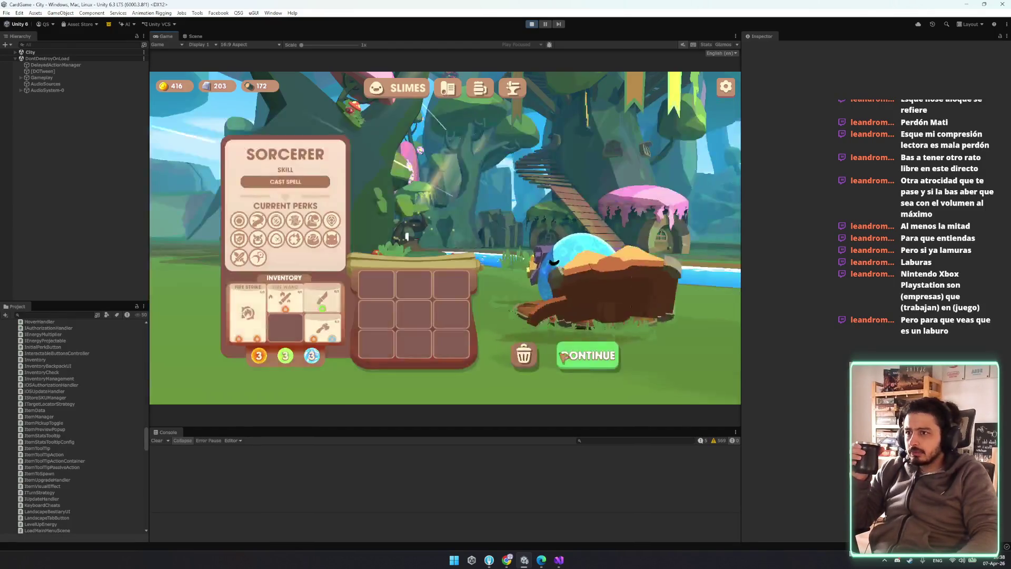
click(576, 356)
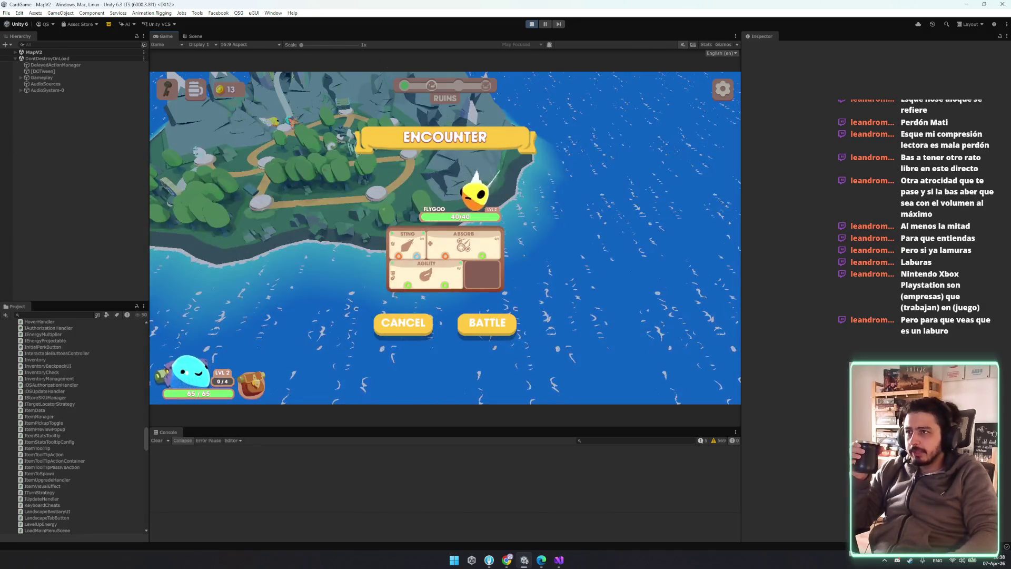
click(418, 328)
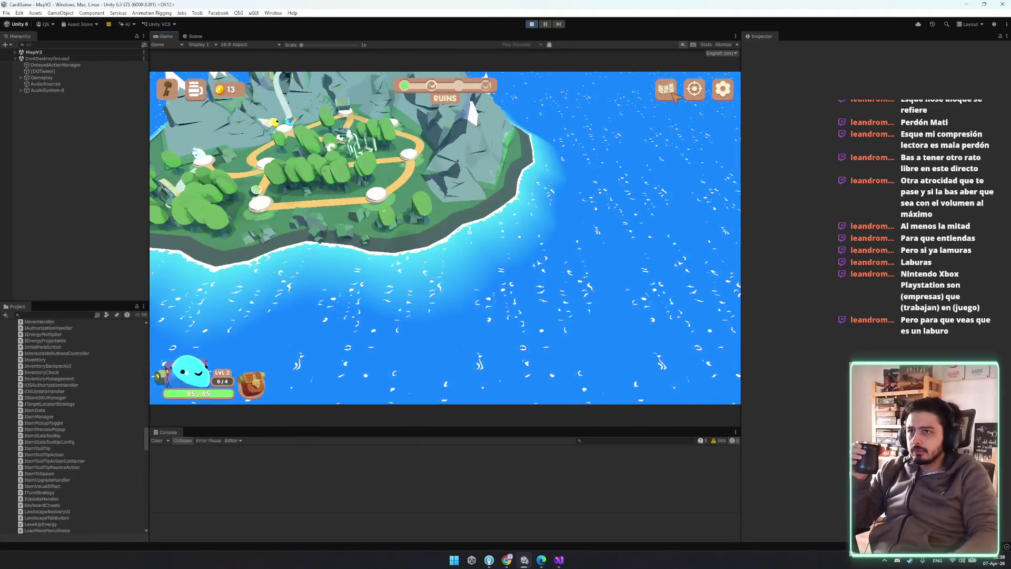
click(666, 90)
- Quit and re-enter the map again, dismiss the encounter, and toggle close-up/overview four times
key(Escape)
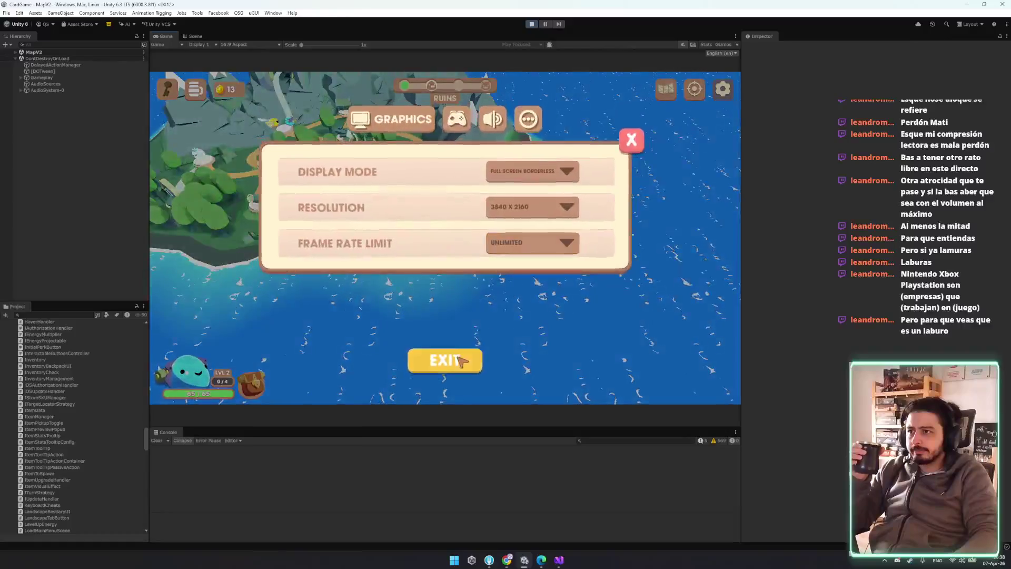
click(462, 361)
click(477, 278)
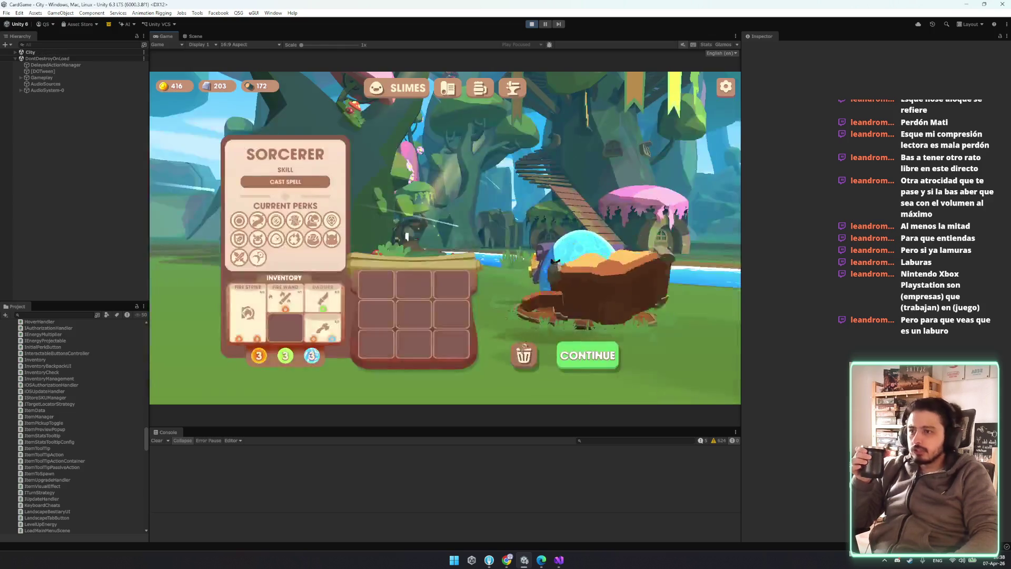
click(587, 354)
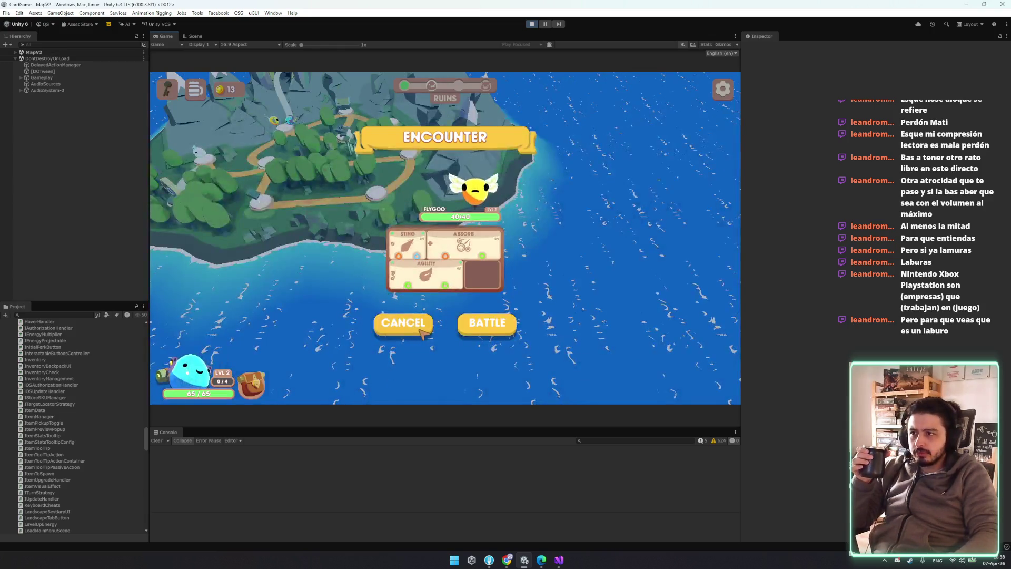
click(419, 327)
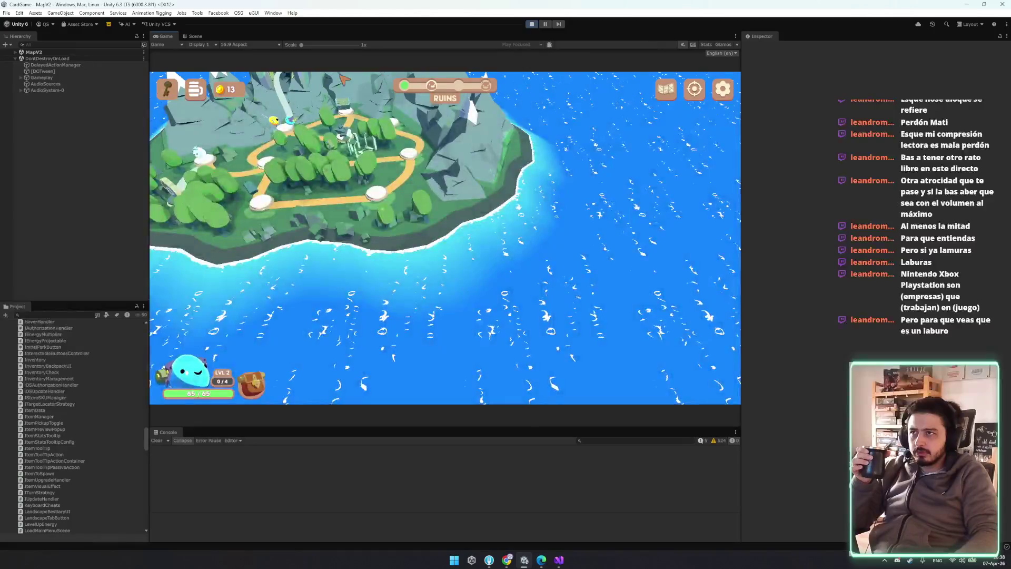
click(668, 90)
click(667, 90)
click(667, 89)
click(667, 89)
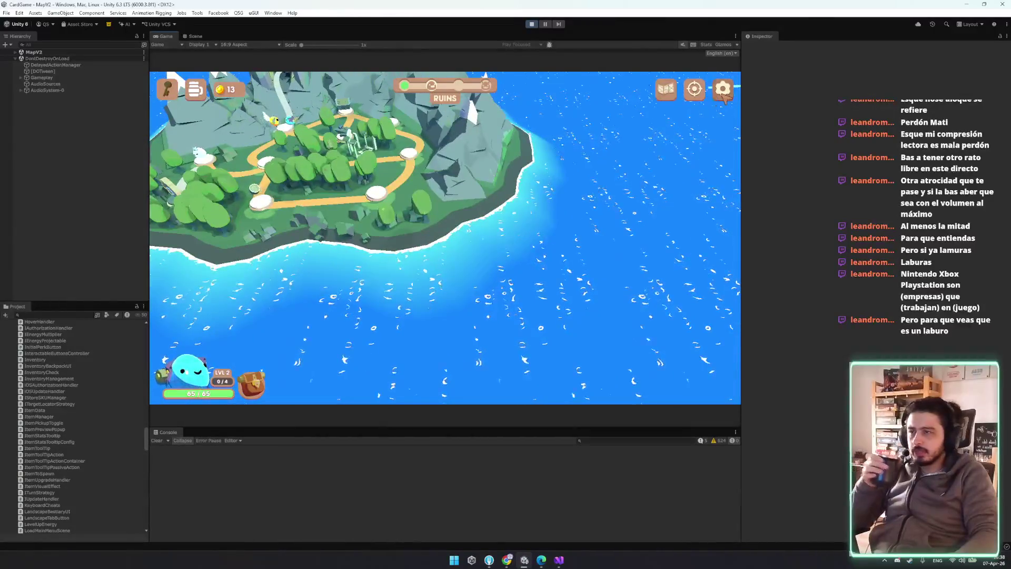
- Exit the game from settings and return to MapCamera.cs in Visual Studio
click(722, 88)
click(448, 356)
click(477, 273)
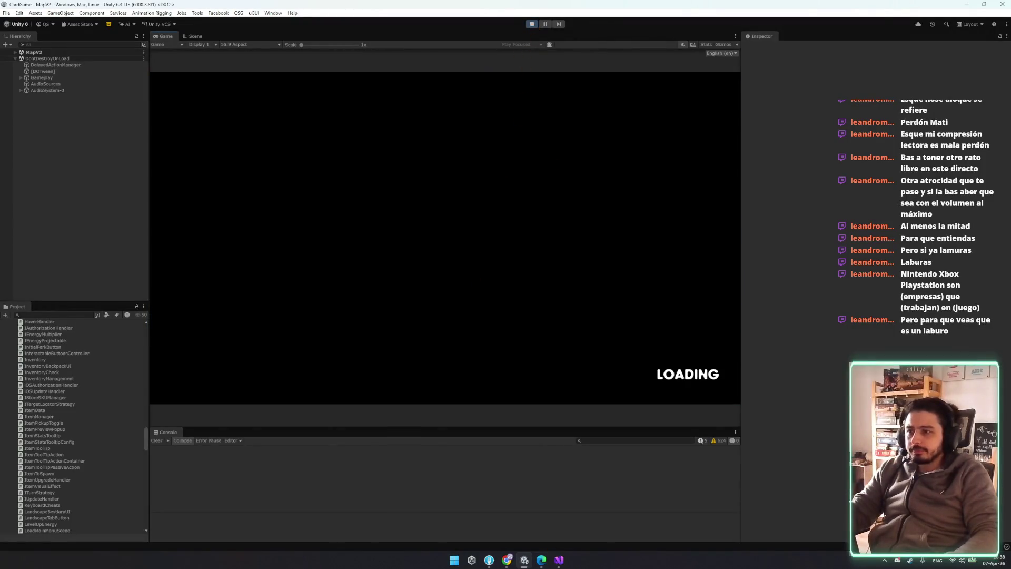
click(556, 561)
scroll(233, 243, up, 20)
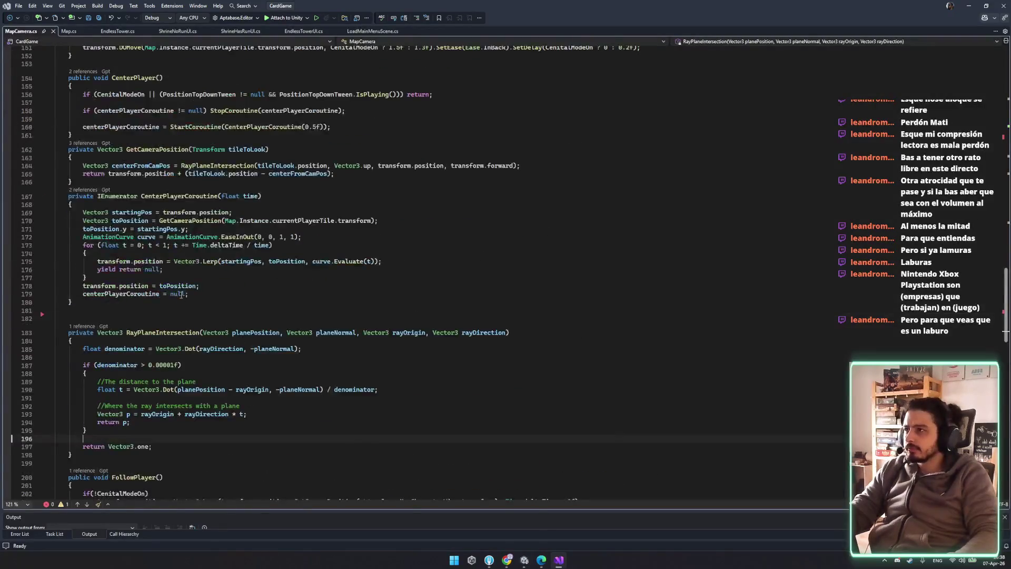
- Locate the mapCamera.SetupCamera call in Map.cs on lines 158–159
scroll(179, 293, up, 20)
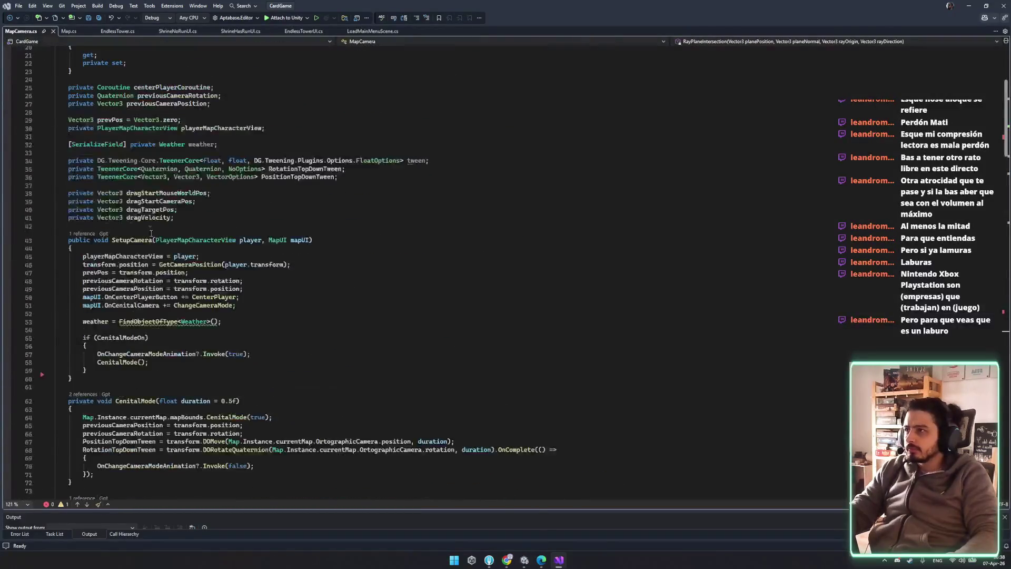
click(81, 233)
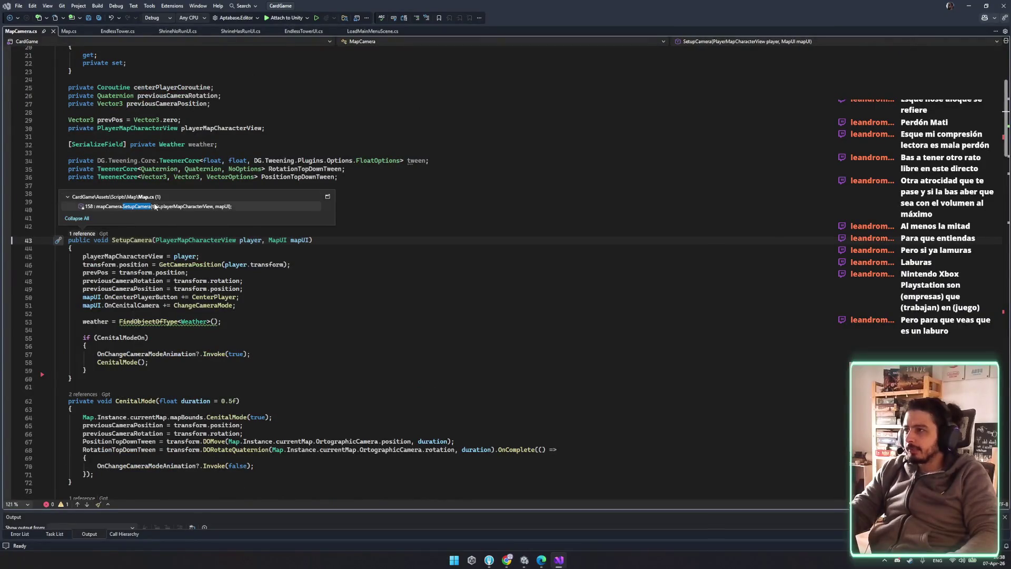
double_click(190, 207)
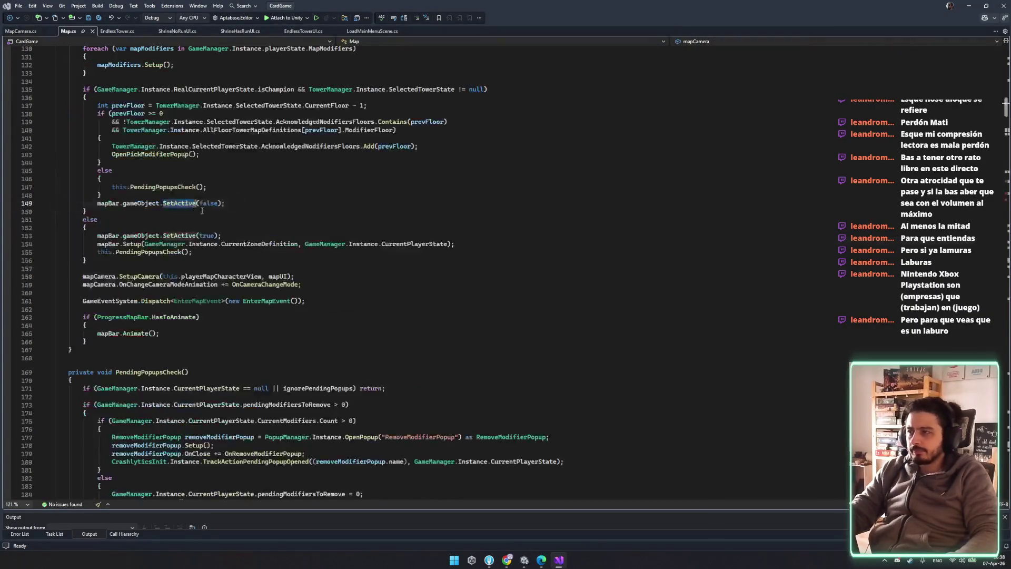
click(197, 244)
mouse_move(196, 243)
mouse_down()
mouse_move(140, 235)
mouse_move(96, 244)
mouse_up()
click(158, 276)
double_click(140, 277)
mouse_move(55, 275)
mouse_down()
mouse_move(84, 292)
mouse_move(348, 288)
mouse_up()
- Cut the two camera setup lines 158–159 from their old position
scroll(349, 288, up, 13)
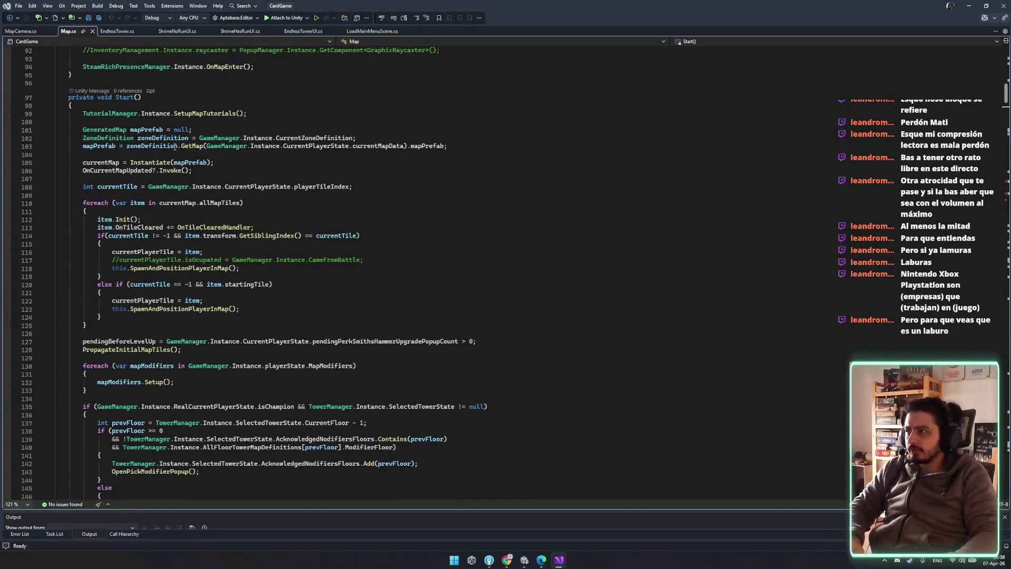
scroll(324, 267, down, 5)
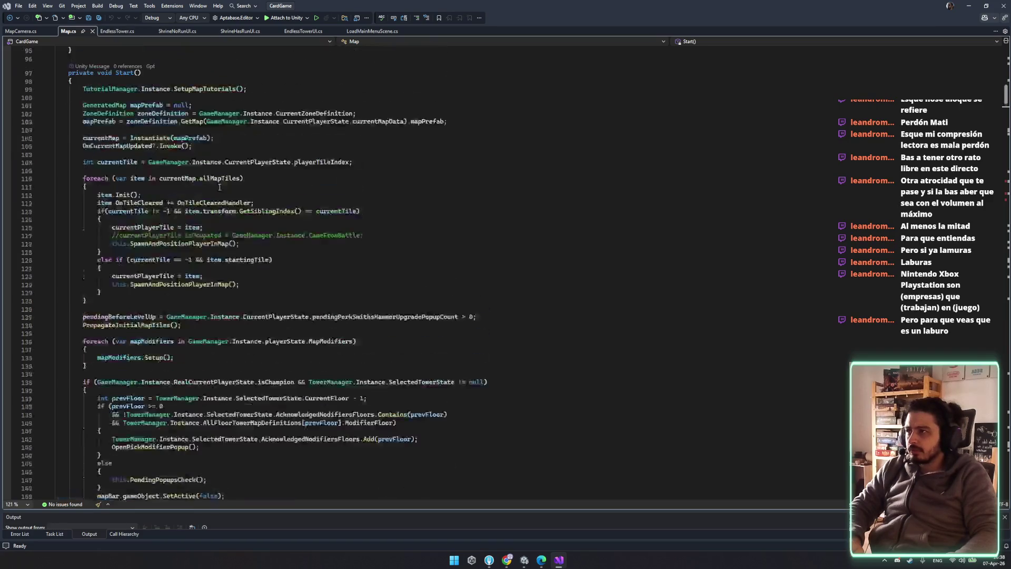
scroll(226, 202, down, 4)
click(317, 381)
key(shift+Up)
key(shift+Home)
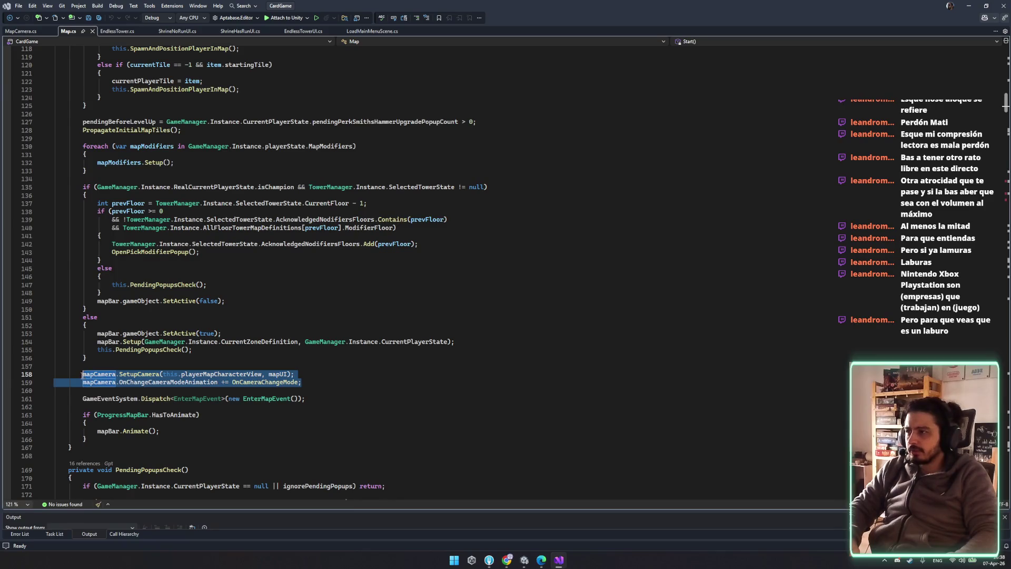
click(82, 374)
click(140, 374)
key(Up)
key(shift+Down)
key(shift+Down)
key(shift+End)
key(Delete)
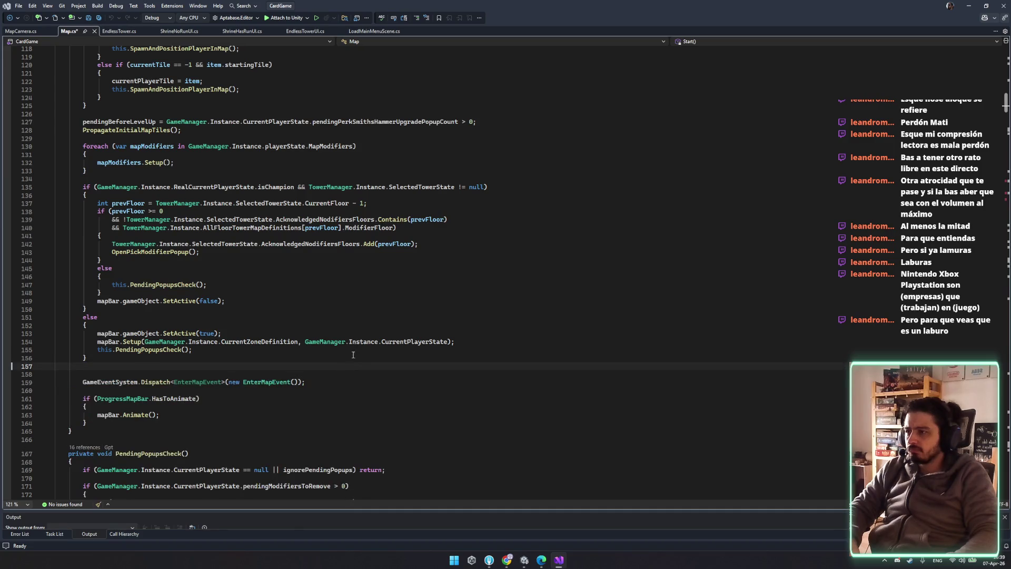
- Place the camera setup at the top of Start(), remove the leftover blank line, and save
scroll(351, 358, up, 6)
scroll(243, 252, up, 4)
click(188, 130)
key(Return)
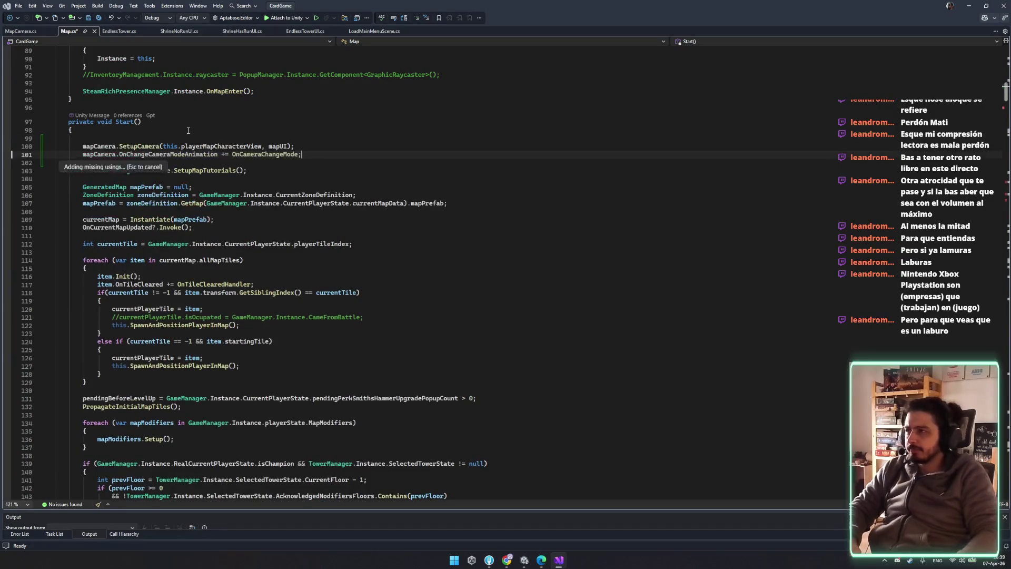
scroll(161, 390, down, 9)
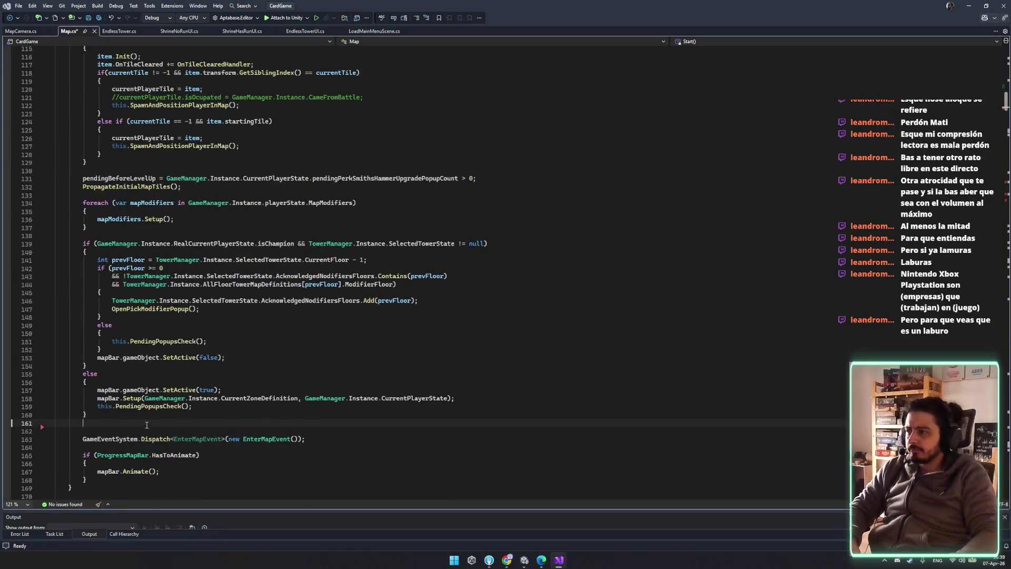
key(BackSpace)
key(ctrl+s)
- Check Start()'s opening and SetupCamera's playerMapCharacterView argument, then switch to the Trello board
scroll(382, 413, up, 10)
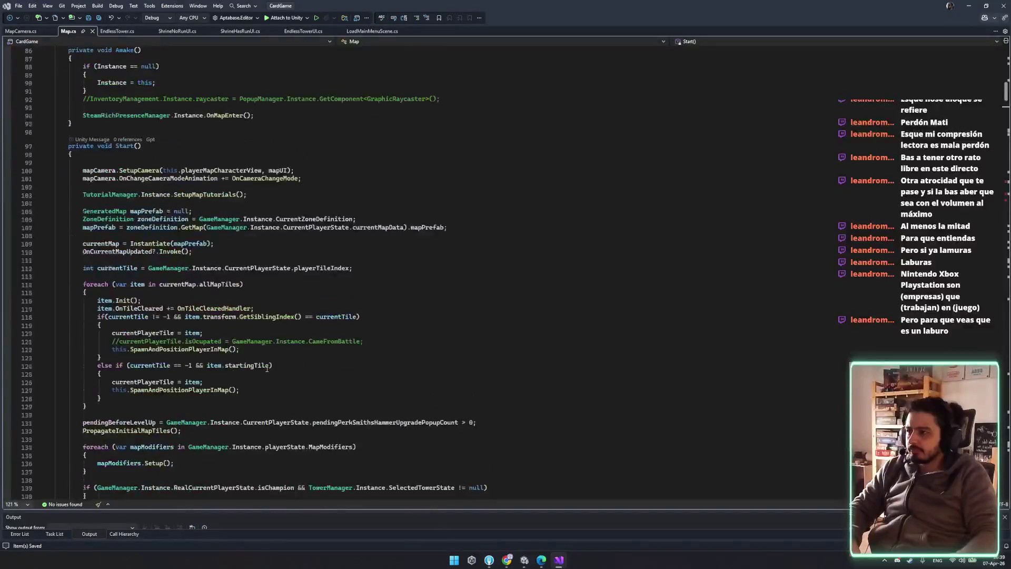
scroll(397, 352, up, 4)
click(451, 362)
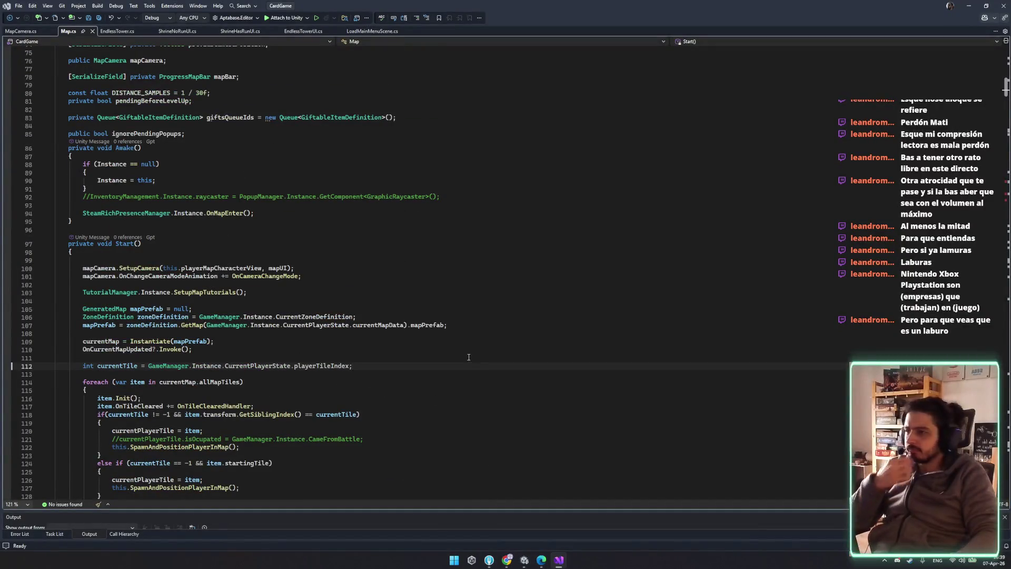
click(403, 253)
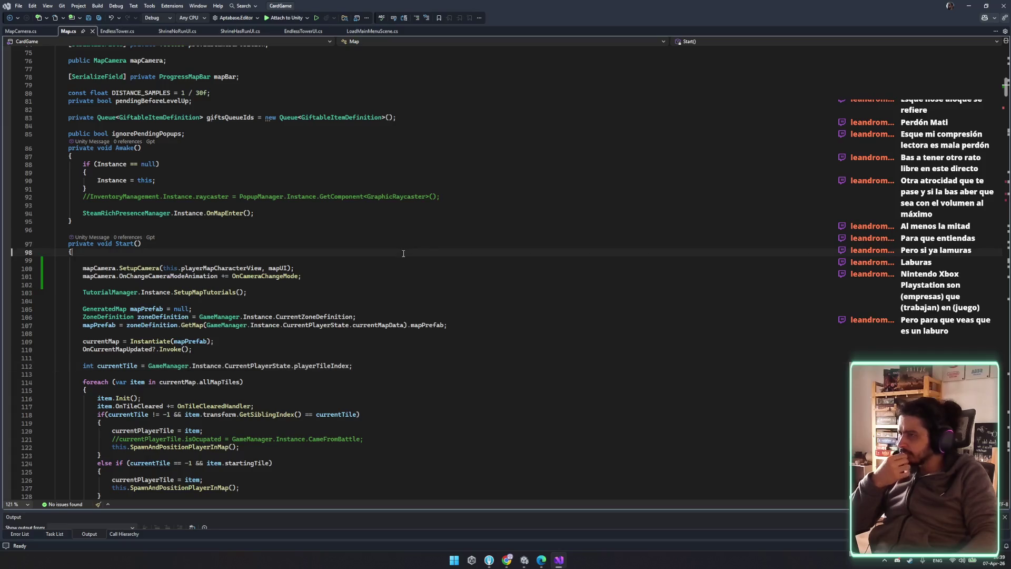
click(245, 269)
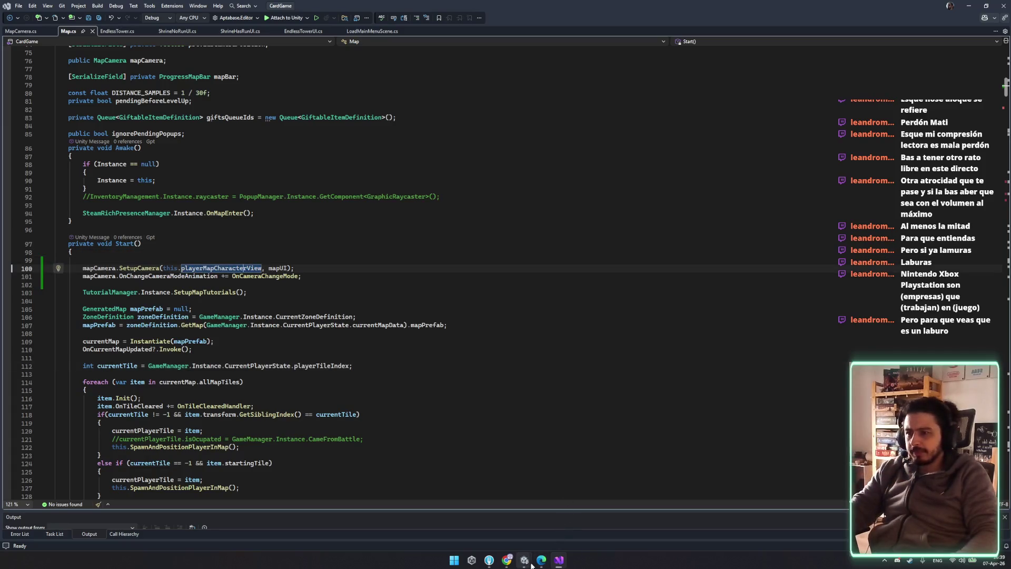
click(530, 563)
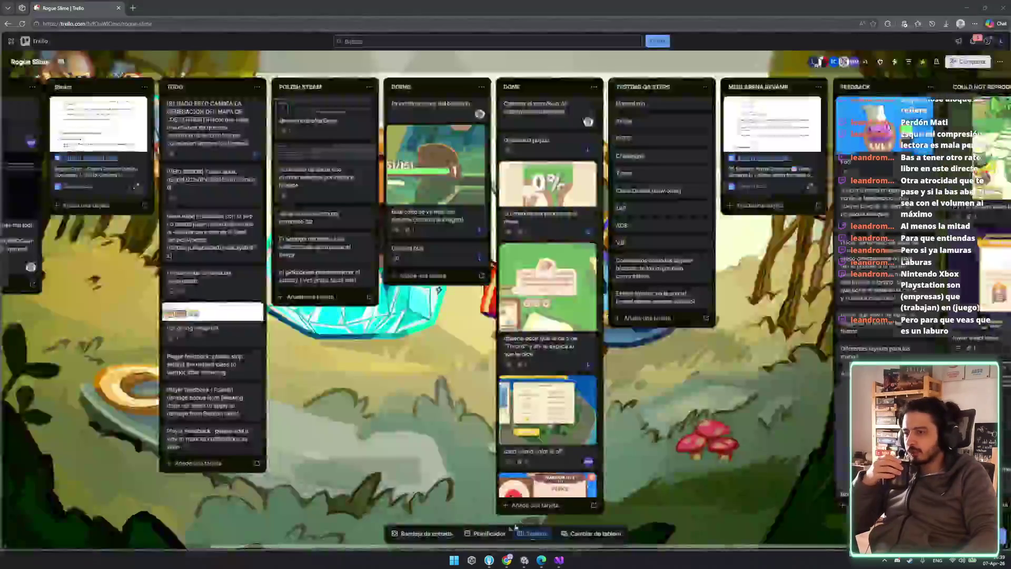
- Minimize the Trello board and bring the Unity editor back to the front
click(966, 8)
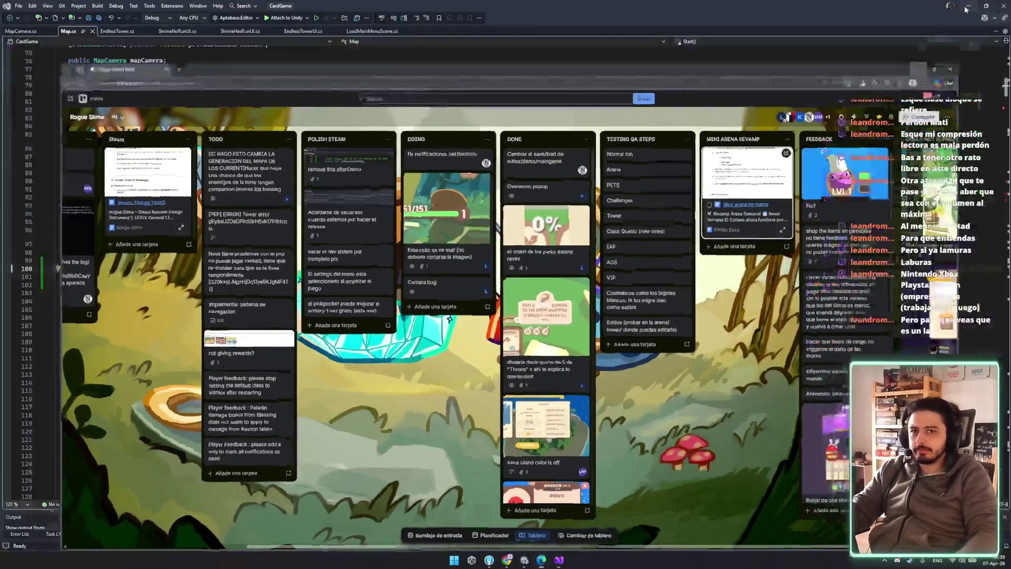
mouse_move(524, 560)
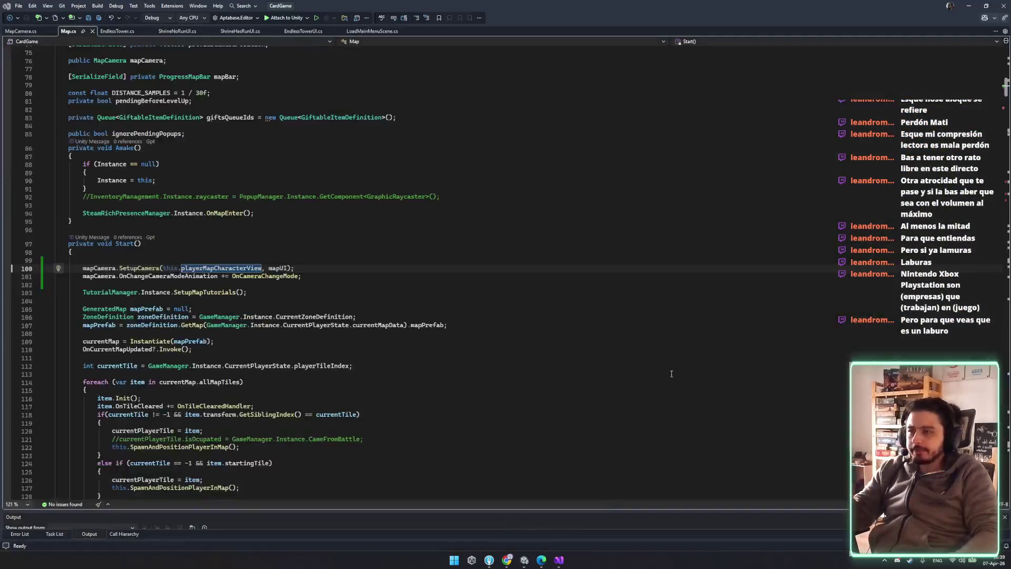
key(alt+Tab)
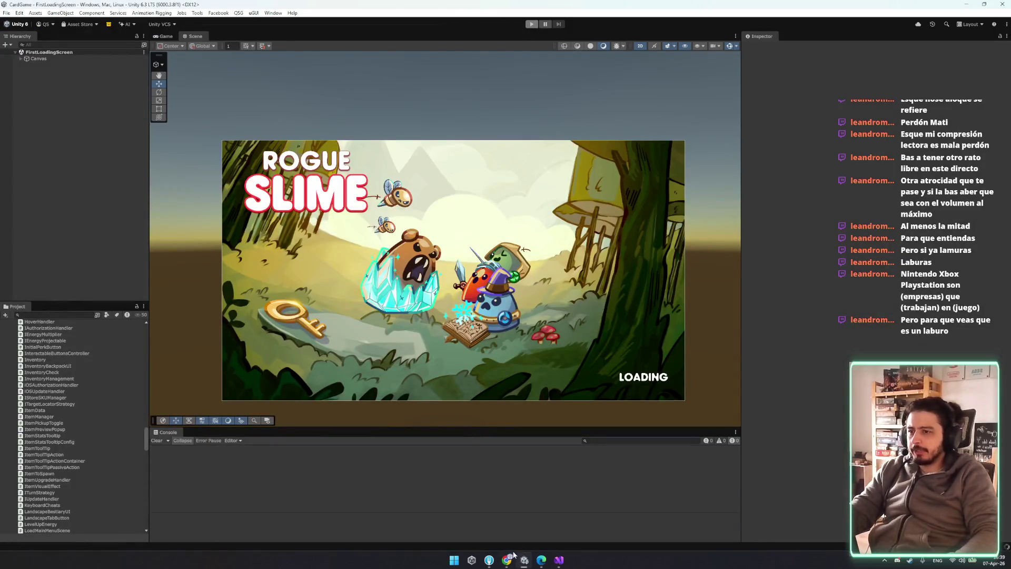
- Scroll through the reordered Start() in Map.cs, then go to Unity to playtest
click(559, 560)
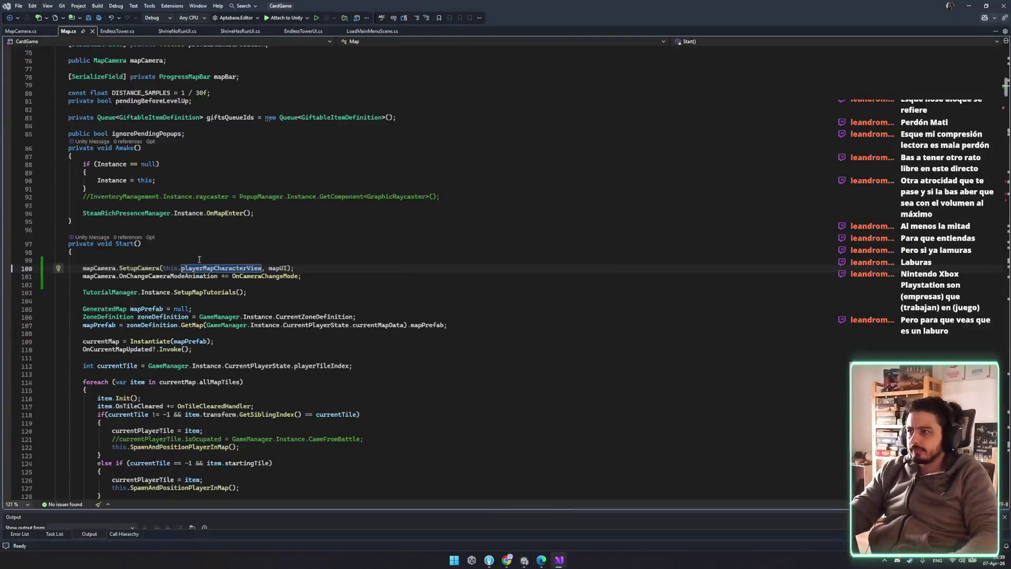
scroll(375, 347, down, 17)
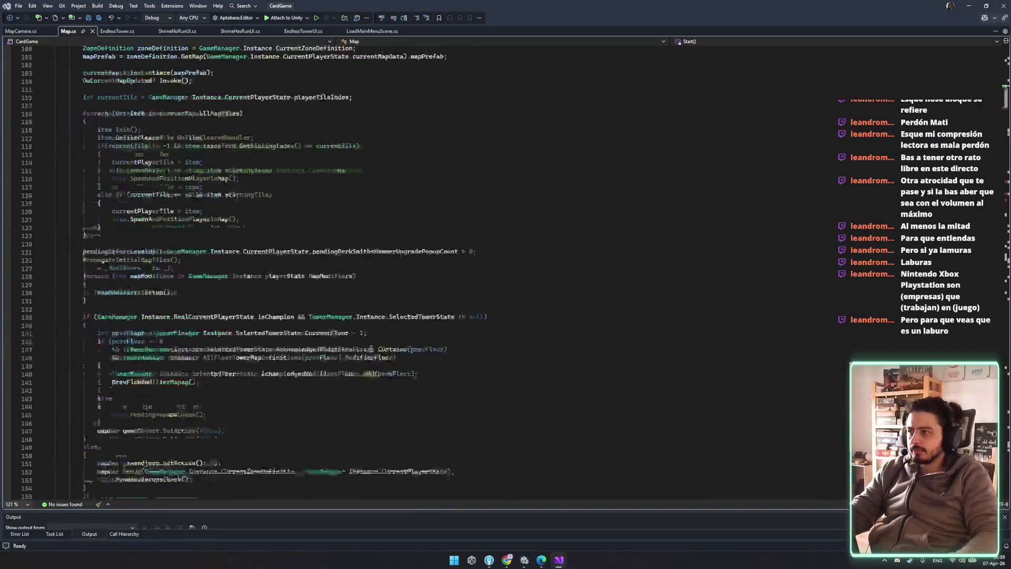
scroll(375, 347, up, 15)
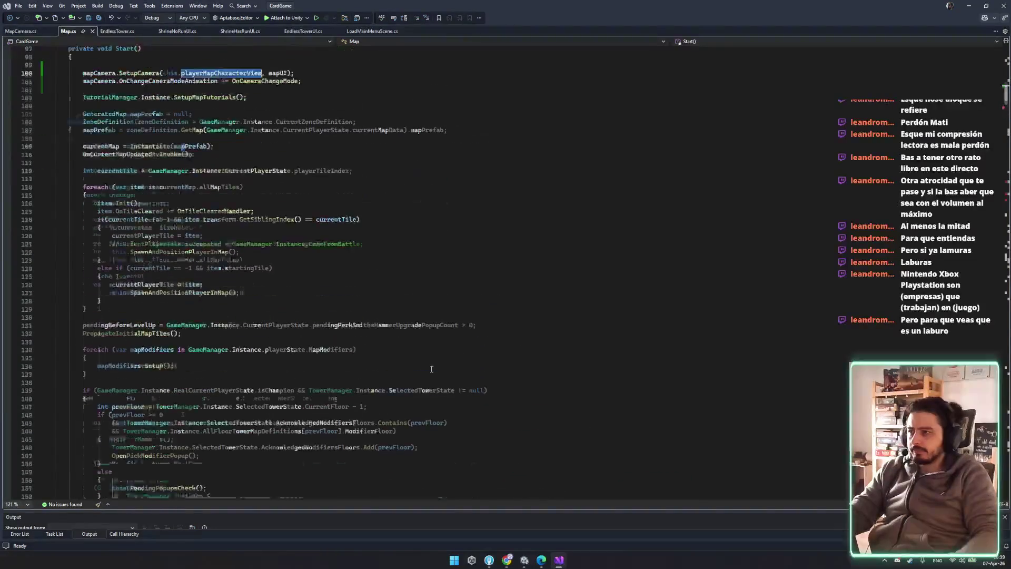
click(525, 560)
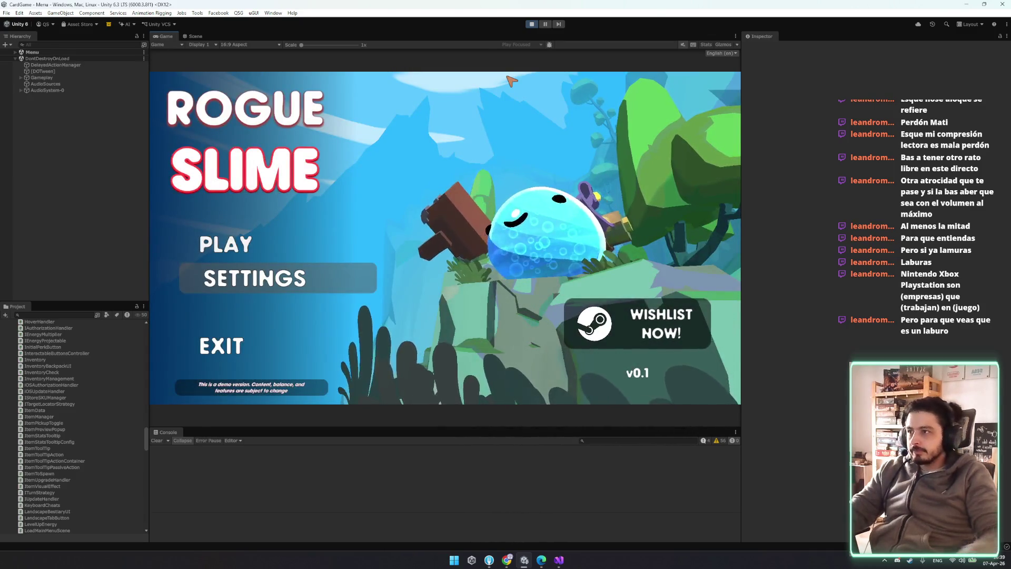
- Play from the main menu into the map, stop after the NullReferenceException, and return to Map.cs
click(228, 241)
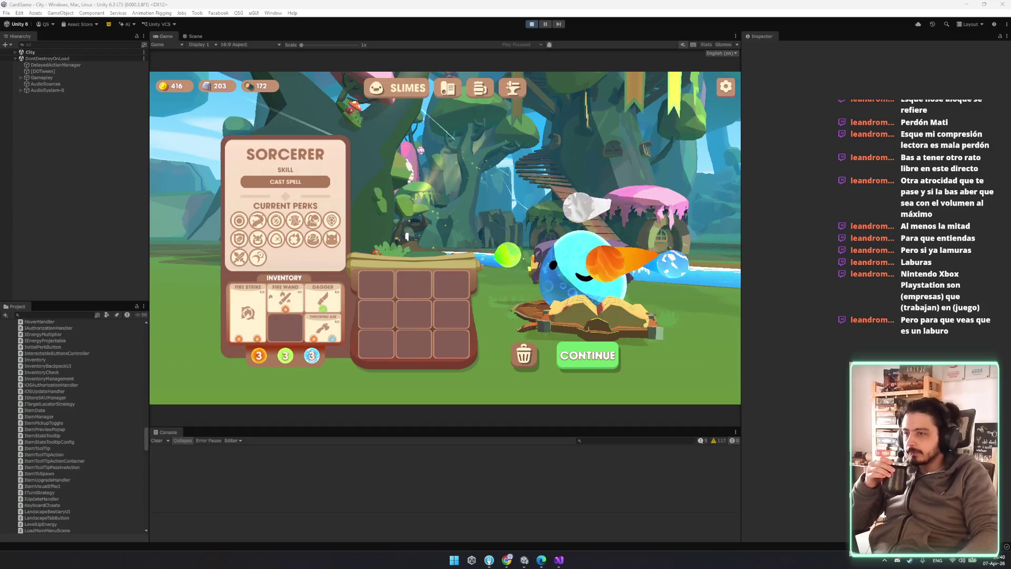
click(600, 361)
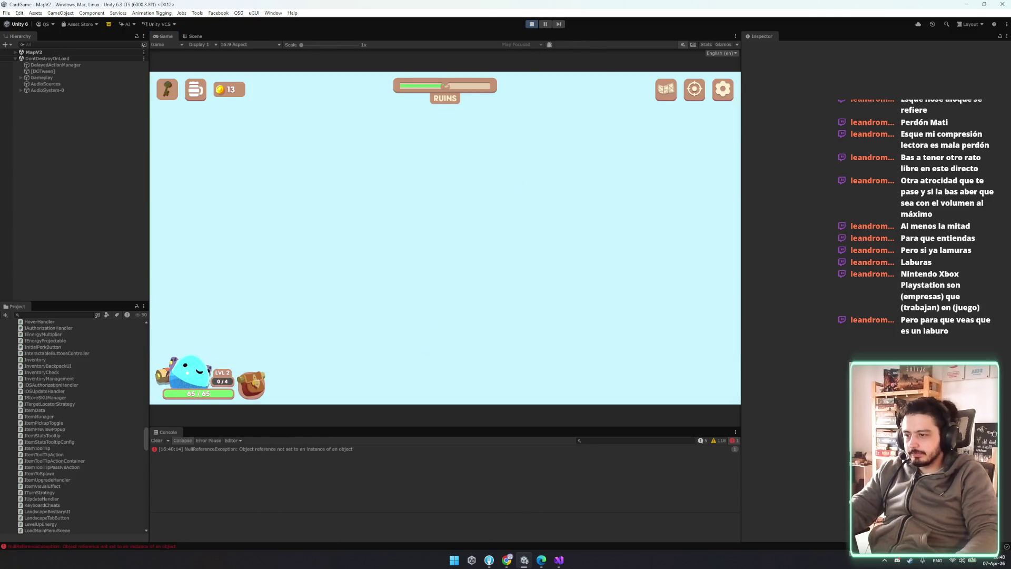
key(ctrl+p)
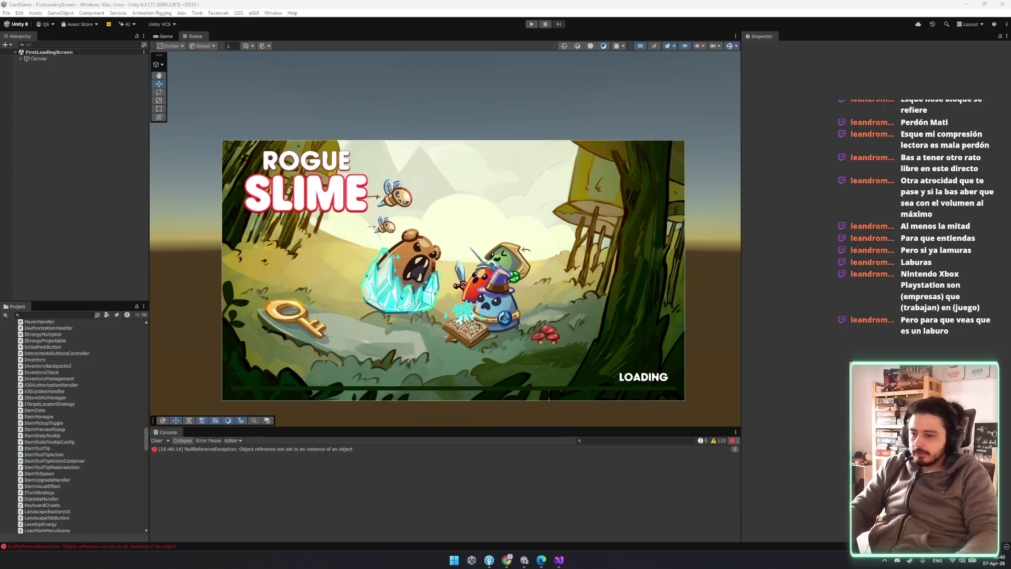
click(561, 560)
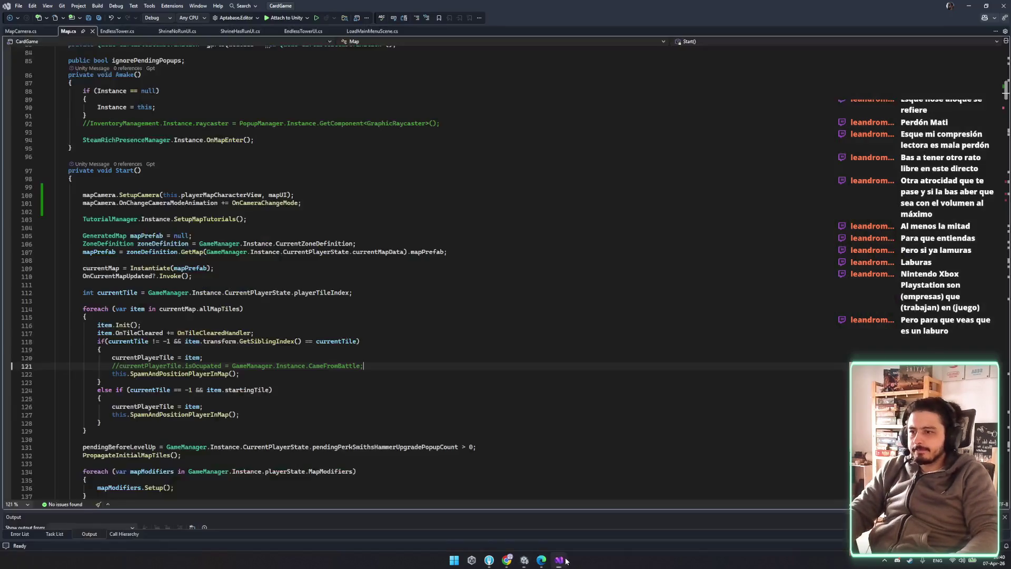
- Cut the mapCamera SetupCamera and OnChangeCameraModeAnimation lines from the top of Start() and remove the blank lines
scroll(171, 255, up, 3)
click(82, 259)
key(Delete)
drag(80, 259, 302, 268)
key(ctrl+x)
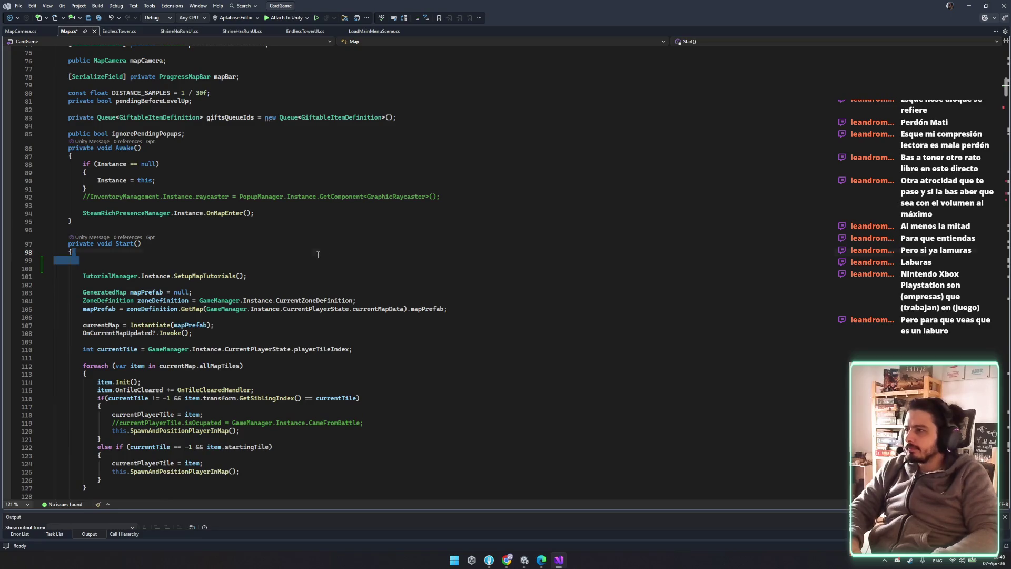
key(Delete)
key(Delete)
key(ctrl+s)
- Paste the camera setup calls after mapBar.Animate() at the end of Start() and save Map.cs
scroll(276, 255, down, 15)
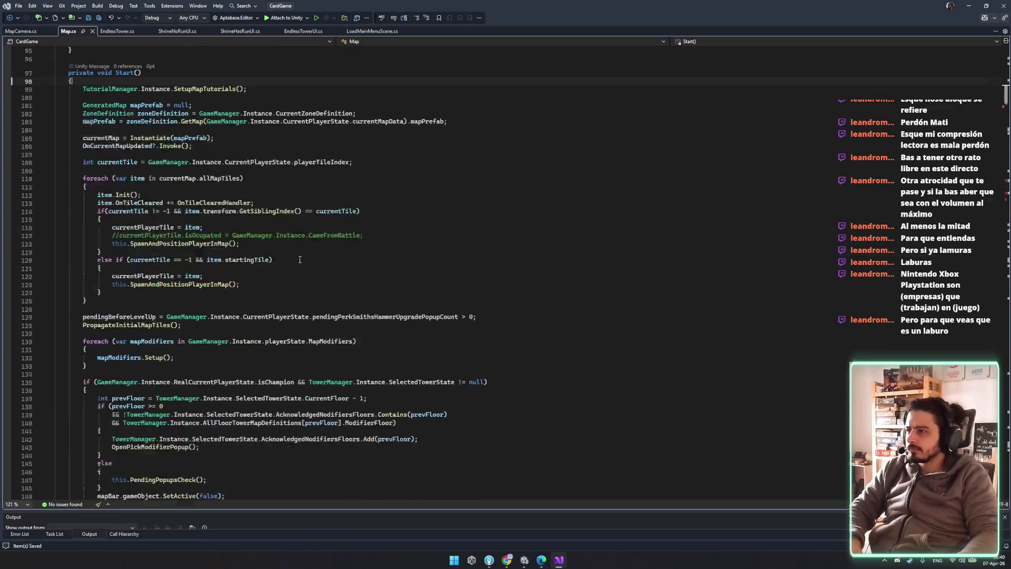
key(Return)
key(Return)
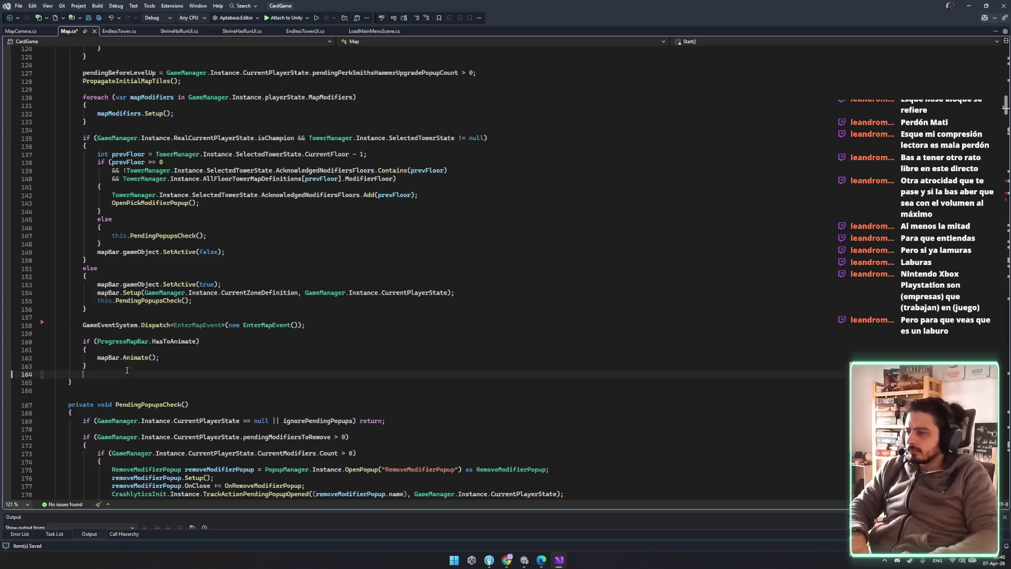
key(ctrl+v)
key(ctrl+s)
click(195, 372)
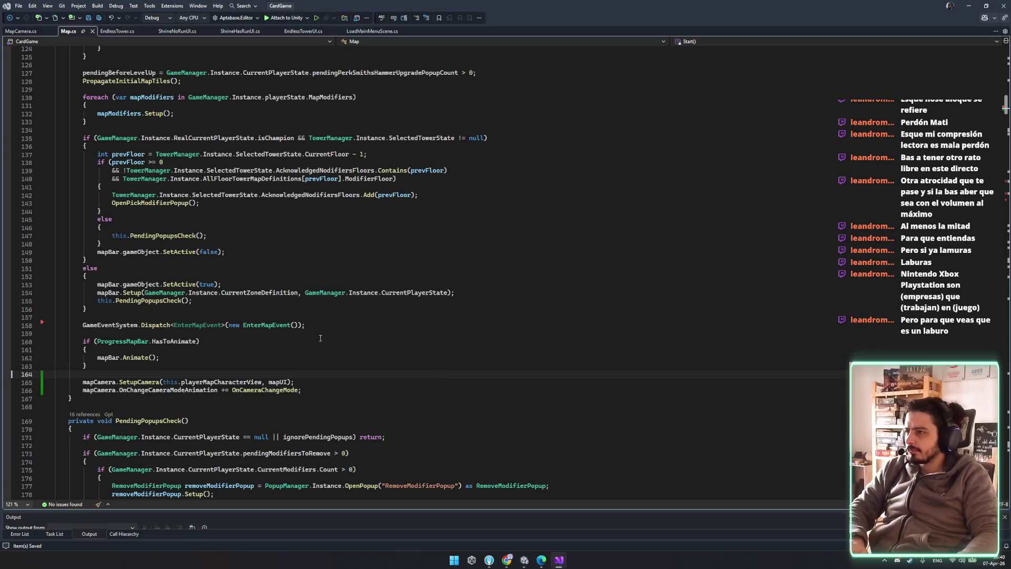
double_click(99, 382)
- Find mapCamera in Map.cs and review its CancelTransitionToCenter and CameraUpdate calls in Update()'s popups-closed block
key(ctrl+f)
key(shift+Return)
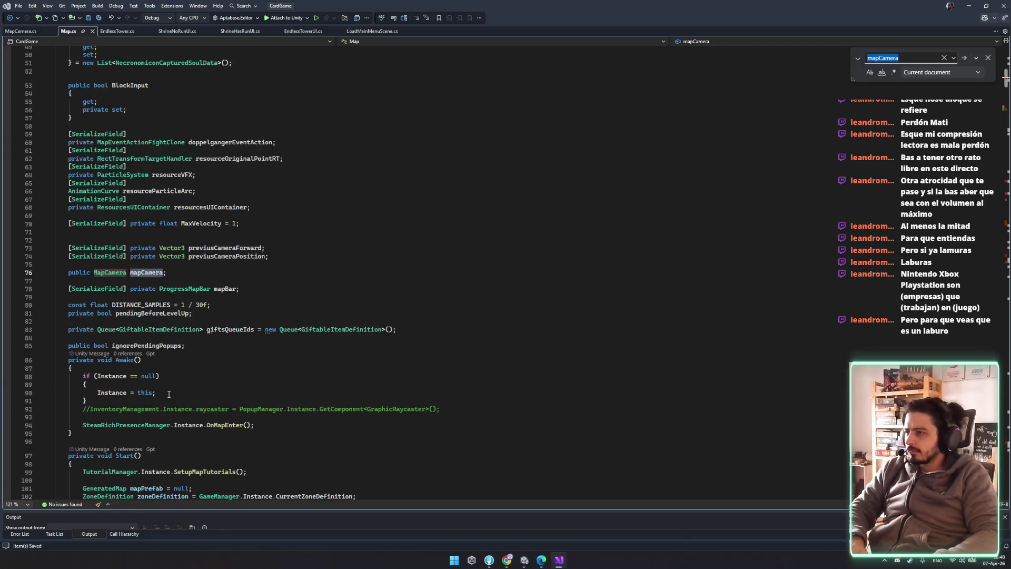
key(Return)
key(Return)
key(Return)
key(Return)
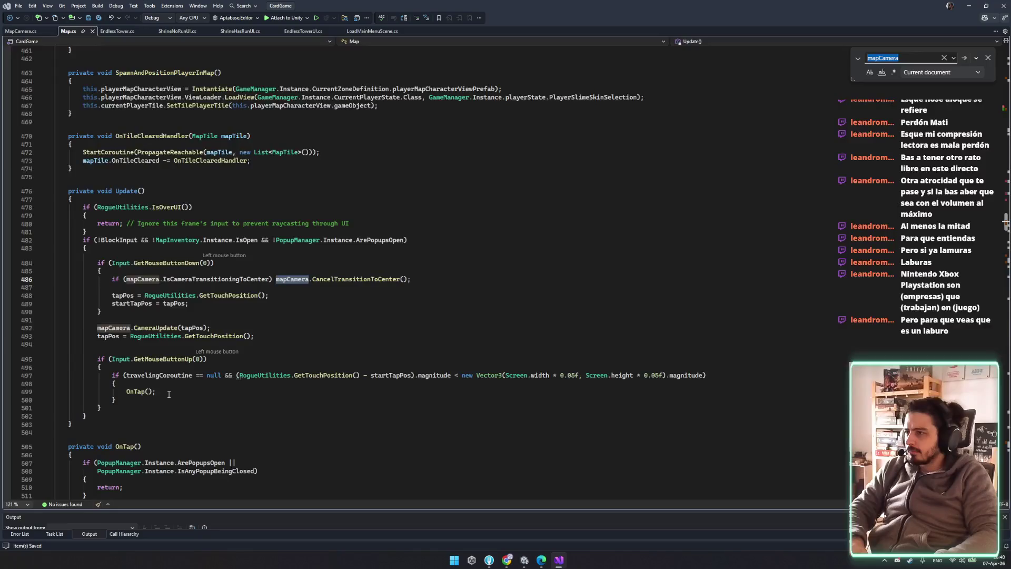
mouse_move(97, 262)
mouse_down()
mouse_move(271, 296)
mouse_move(235, 321)
mouse_up()
drag(274, 240, 403, 242)
mouse_move(79, 271)
mouse_down()
mouse_move(221, 316)
mouse_move(230, 336)
mouse_up()
click(362, 357)
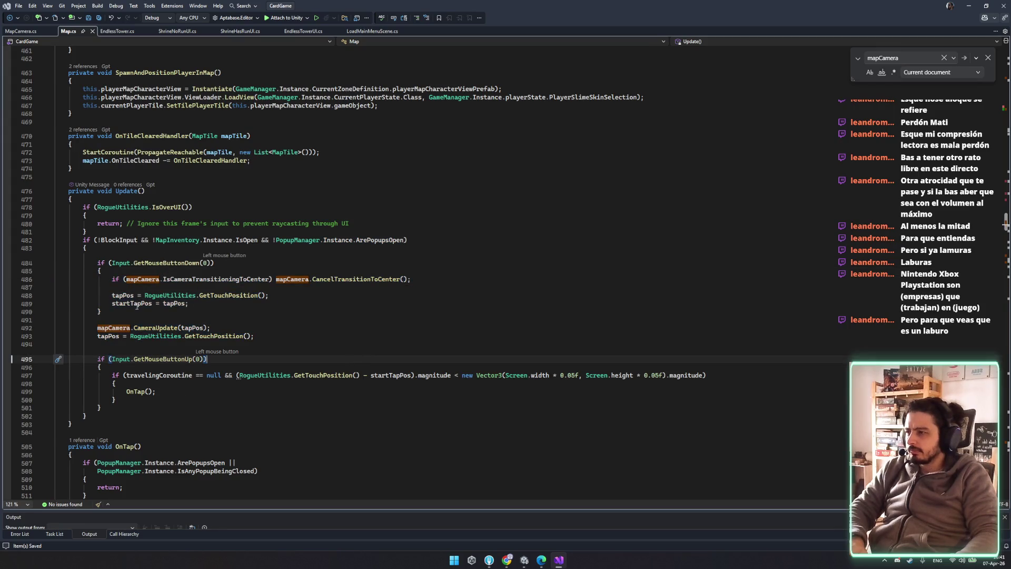
- Inspect the CameraUpdate call and tap handling in Update(), trying a comment-out and undoing it
click(156, 328)
click(208, 316)
click(178, 328)
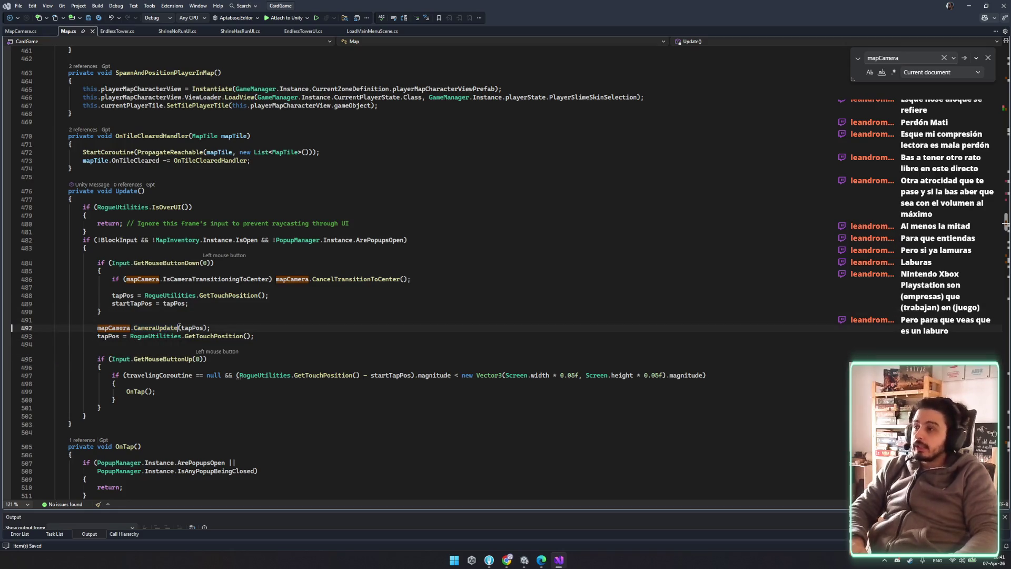
drag(55, 262, 255, 337)
click(257, 329)
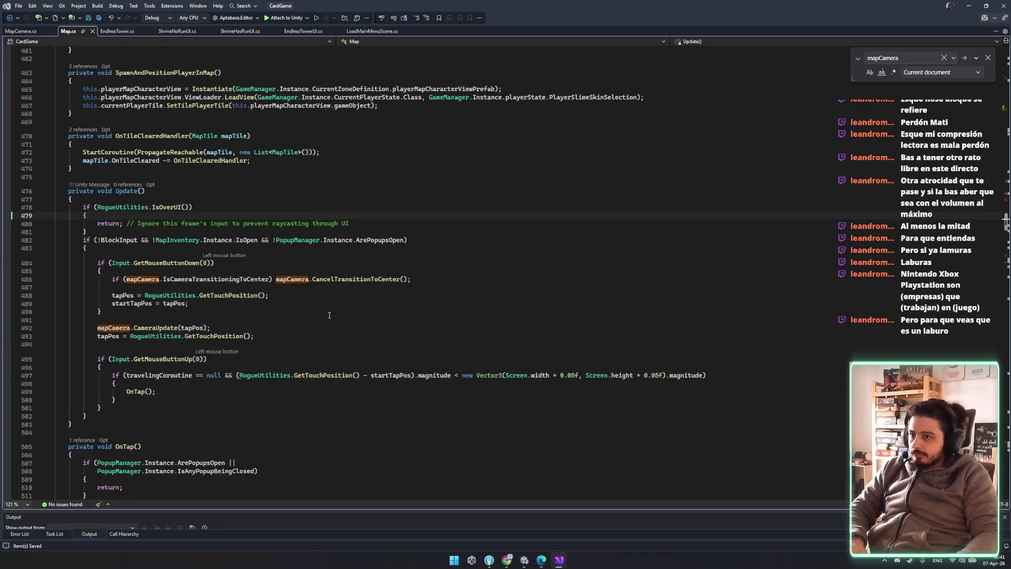
scroll(235, 334, down, 1)
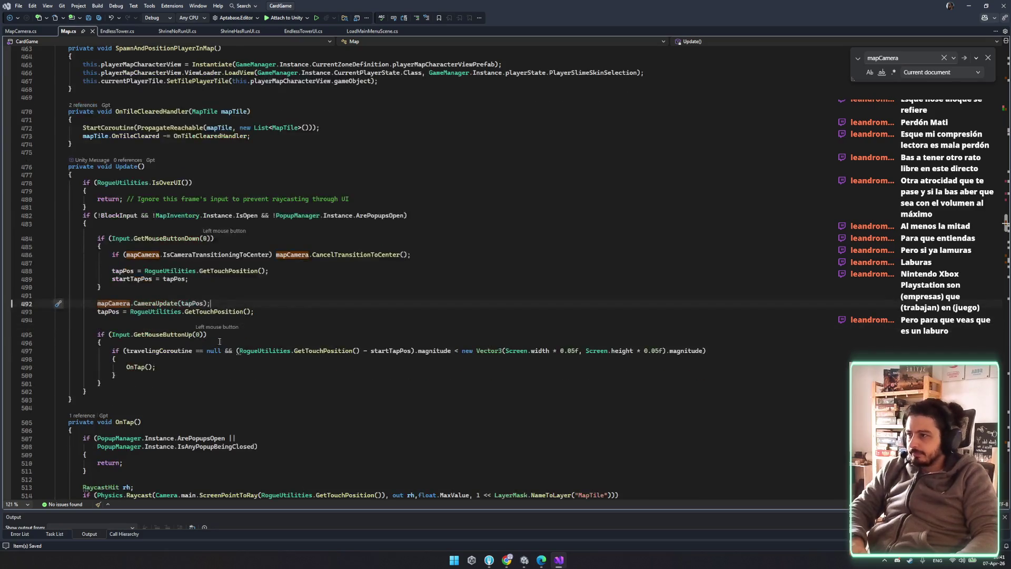
click(108, 333)
click(97, 311)
shift+click(99, 381)
key(ctrl+k)
key(ctrl+c)
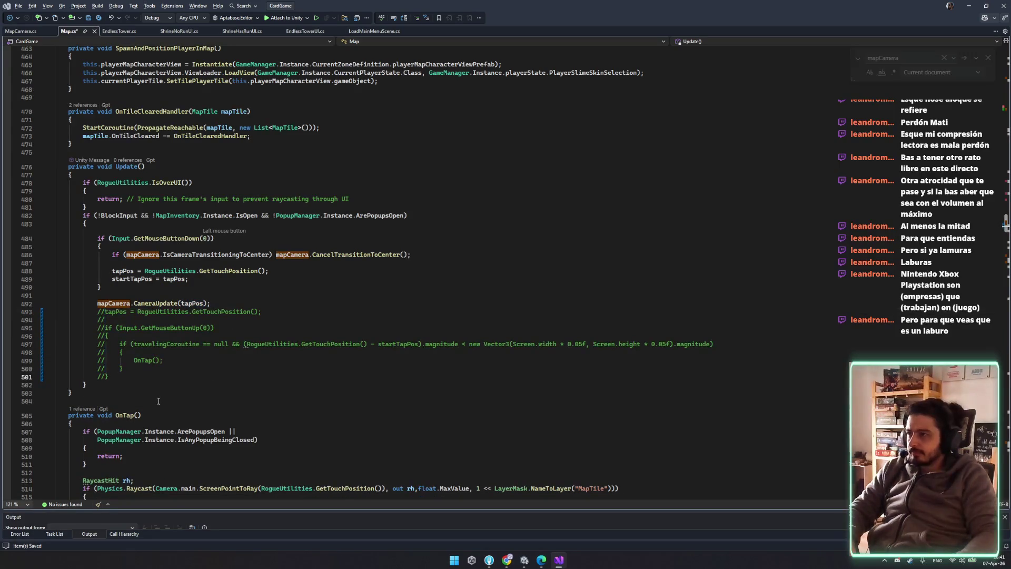
key(ctrl+z)
- Move the mapCamera.CameraUpdate call below the input-handling block and save Map.cs
click(252, 300)
key(shift+F3)
click(253, 301)
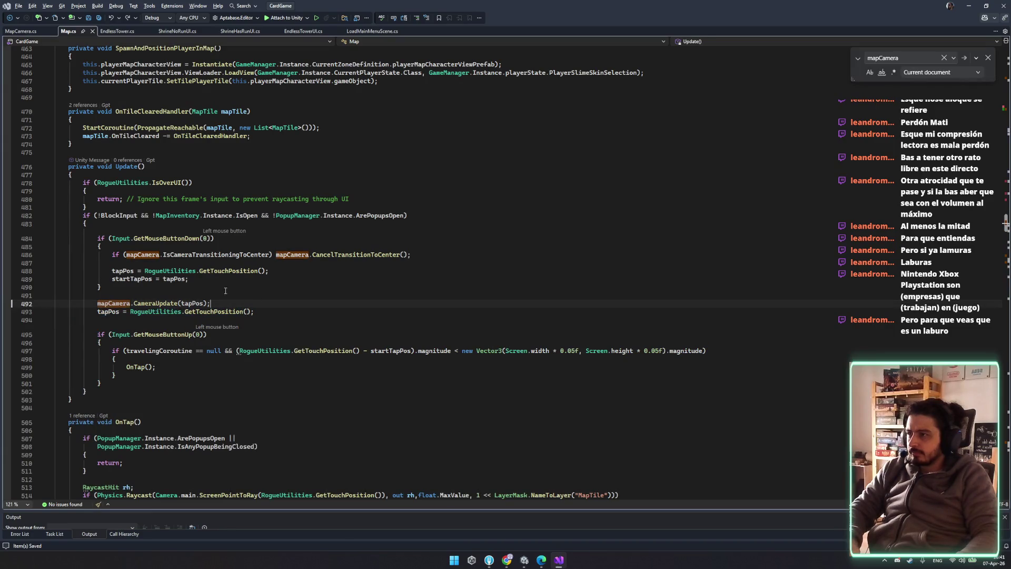
key(ctrl+x)
key(Down)
key(Down)
key(Down)
key(Return)
key(ctrl+v)
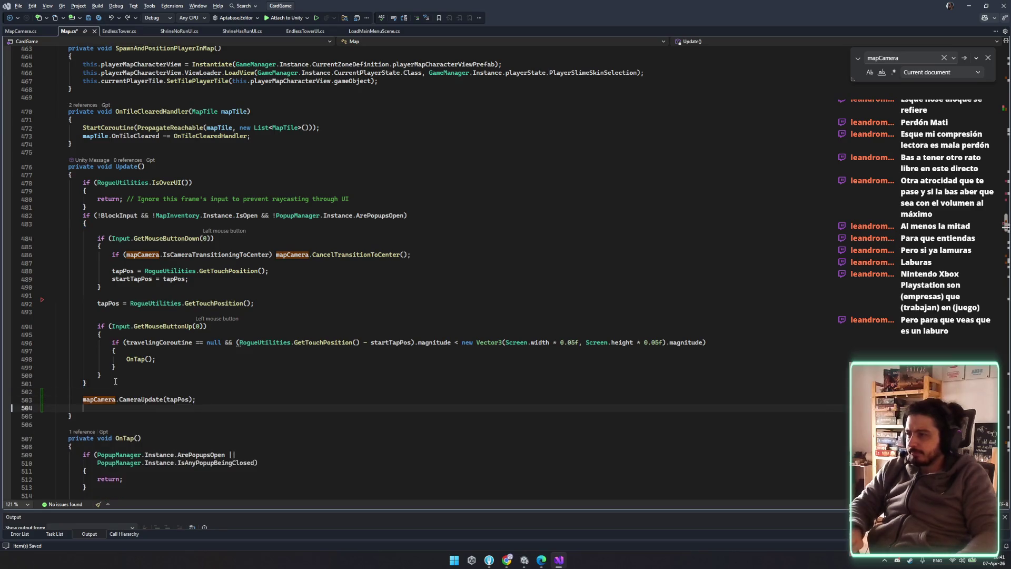
key(ctrl+s)
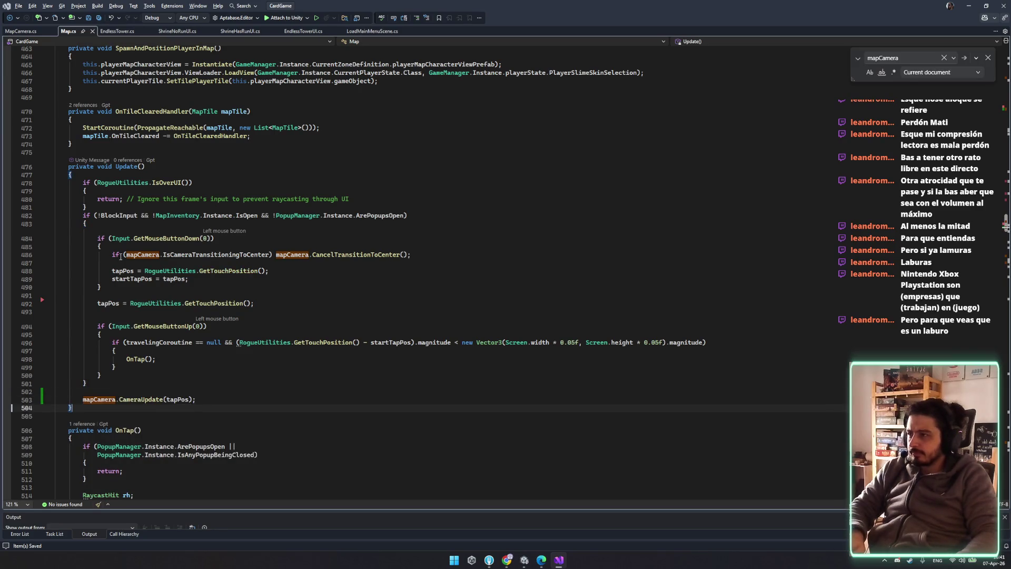
- Add a blank line before the if (!BlockInput) check, close Find, and switch to Unity
click(277, 324)
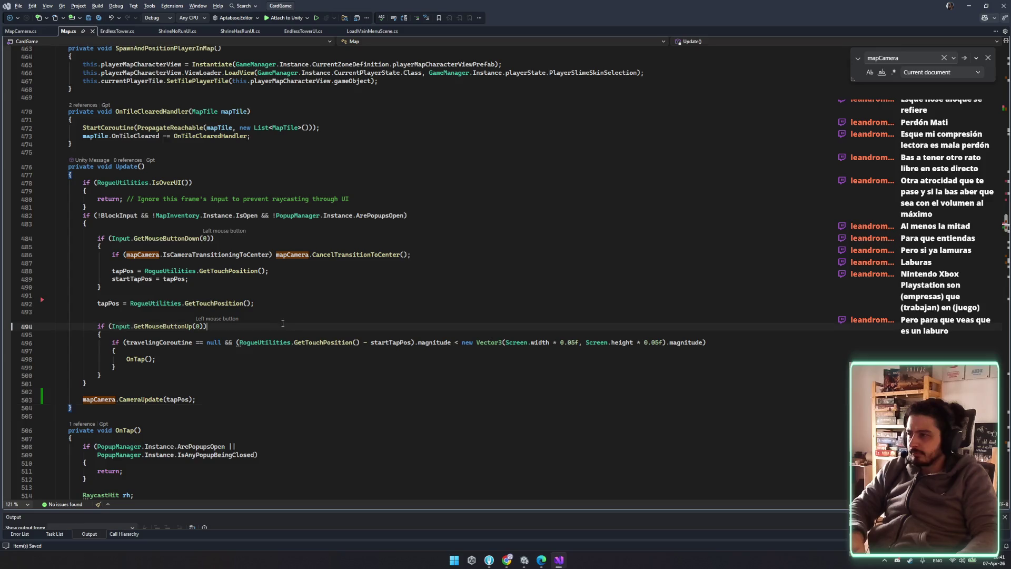
click(83, 216)
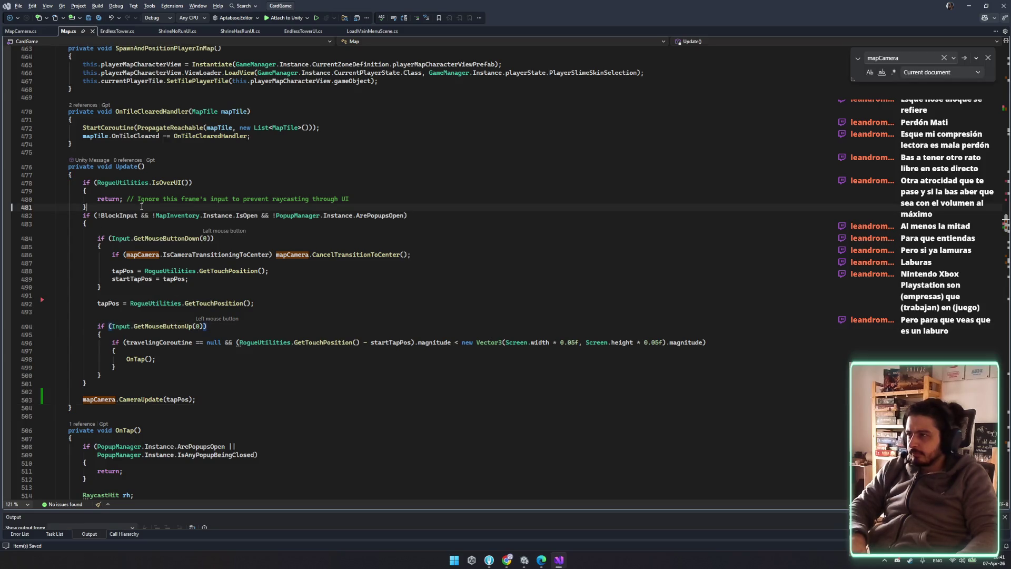
key(Return)
click(342, 239)
key(Escape)
click(454, 303)
click(414, 331)
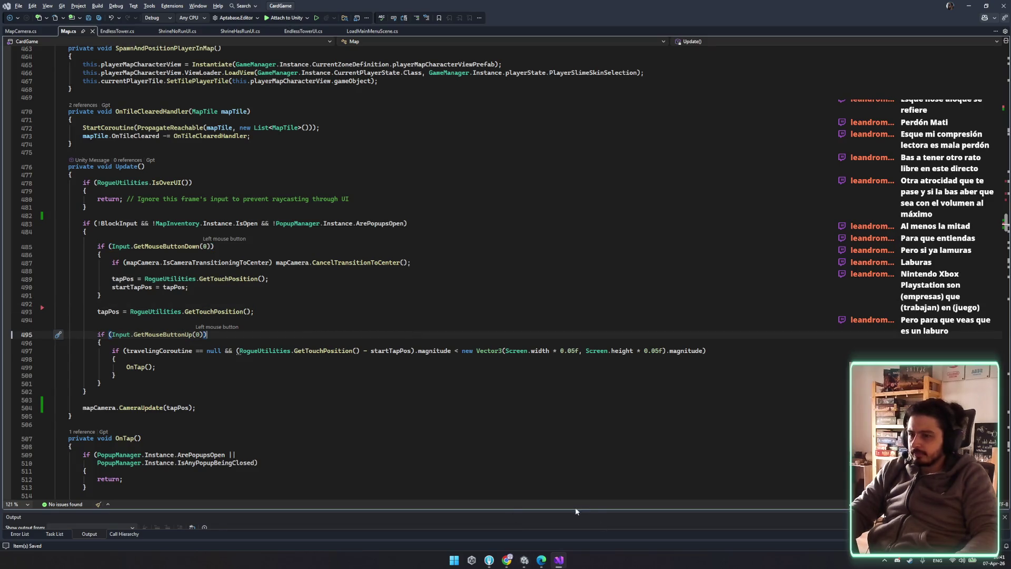
click(524, 560)
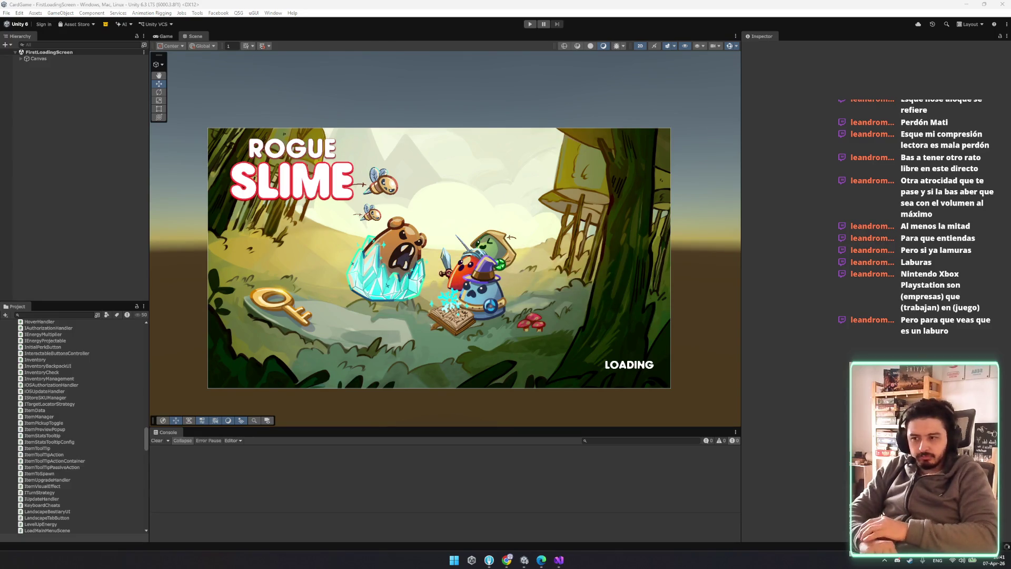
- Enter Play mode, stop it and restart it until the Rogue Slime main menu appears
key(ctrl+p)
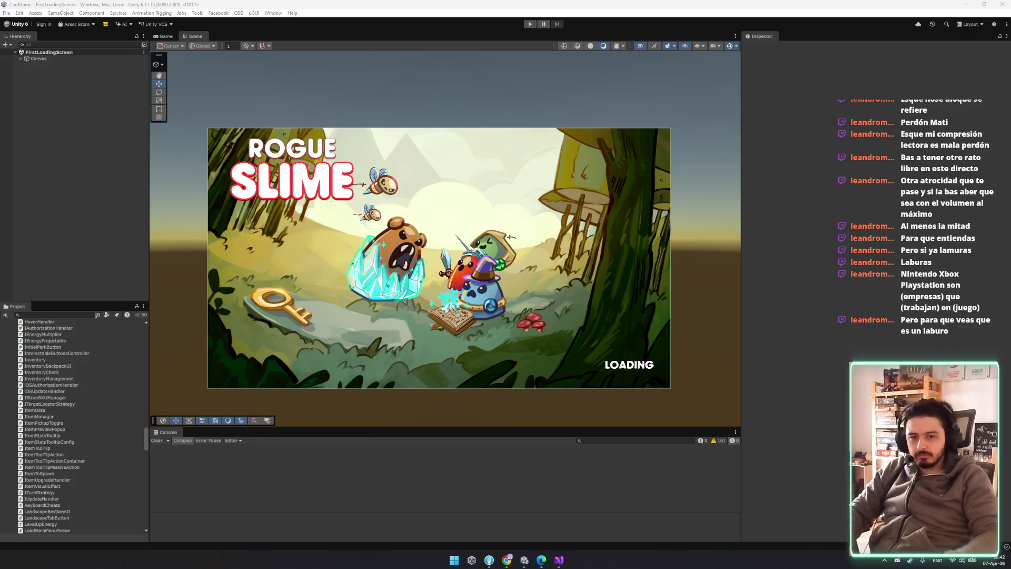
click(530, 24)
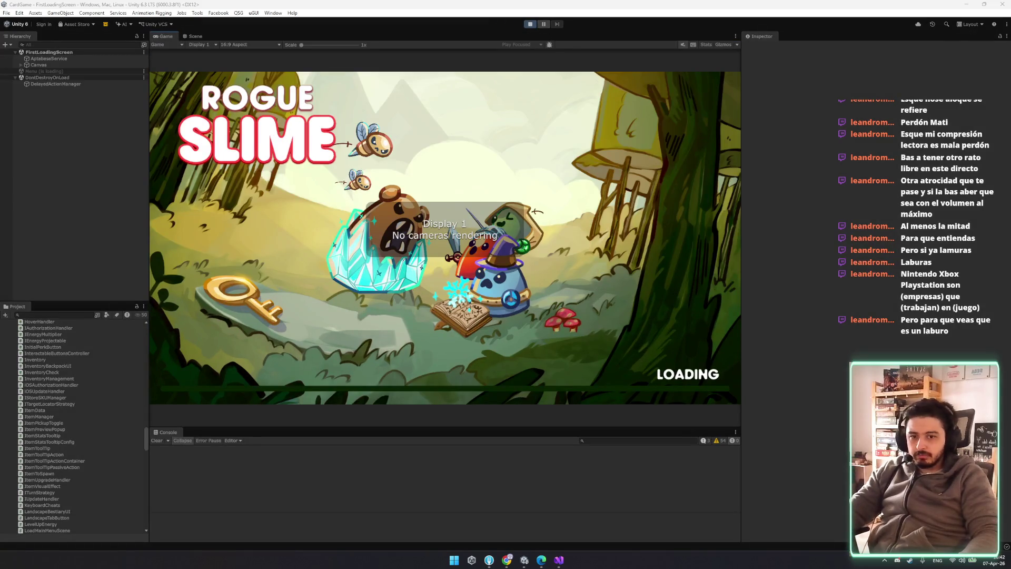
key(ctrl+p)
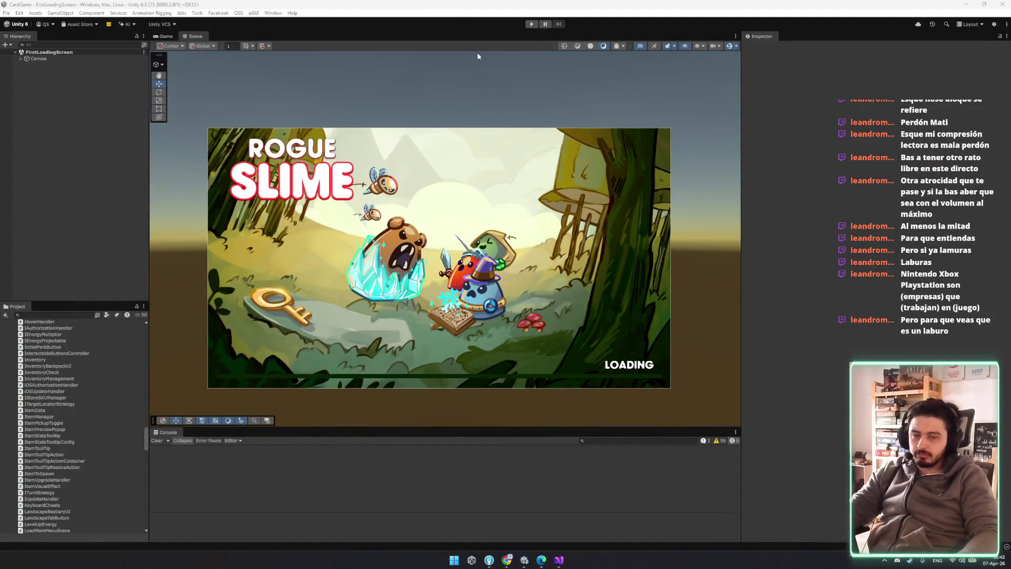
click(531, 23)
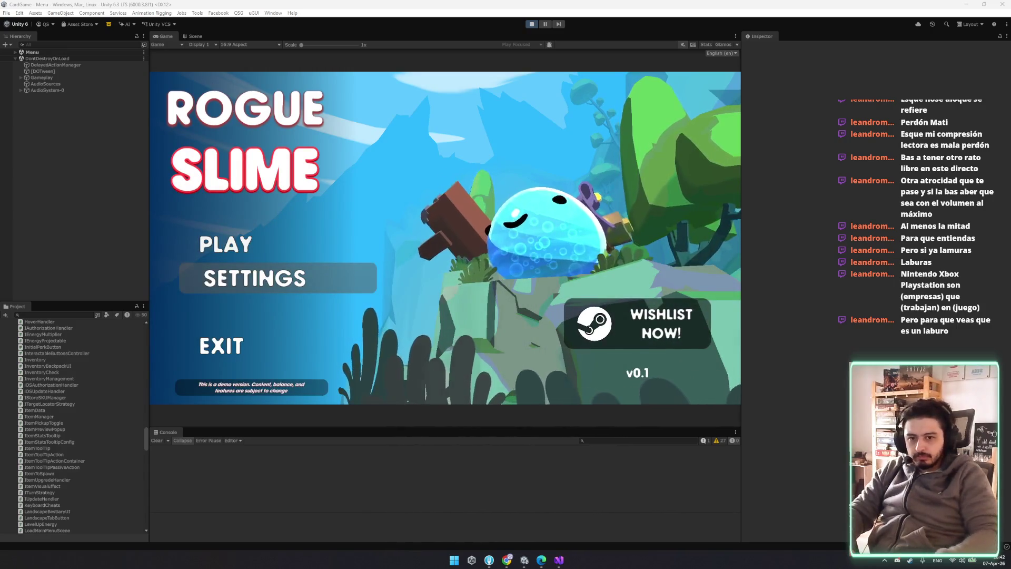
- Start a run from the title menu and try the Tavern, skill tree, map overview, recentre and settings buttons
click(226, 244)
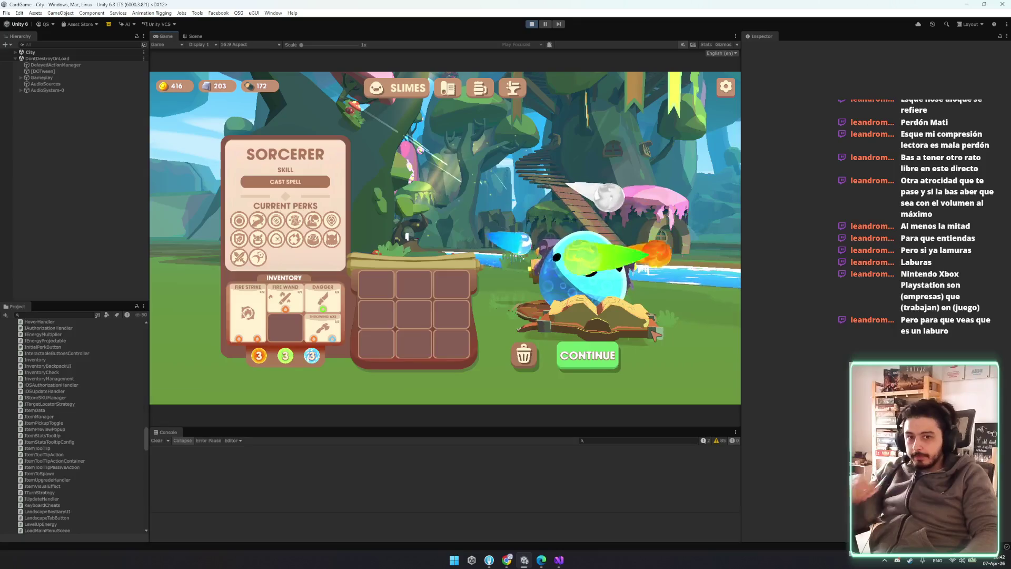
click(448, 91)
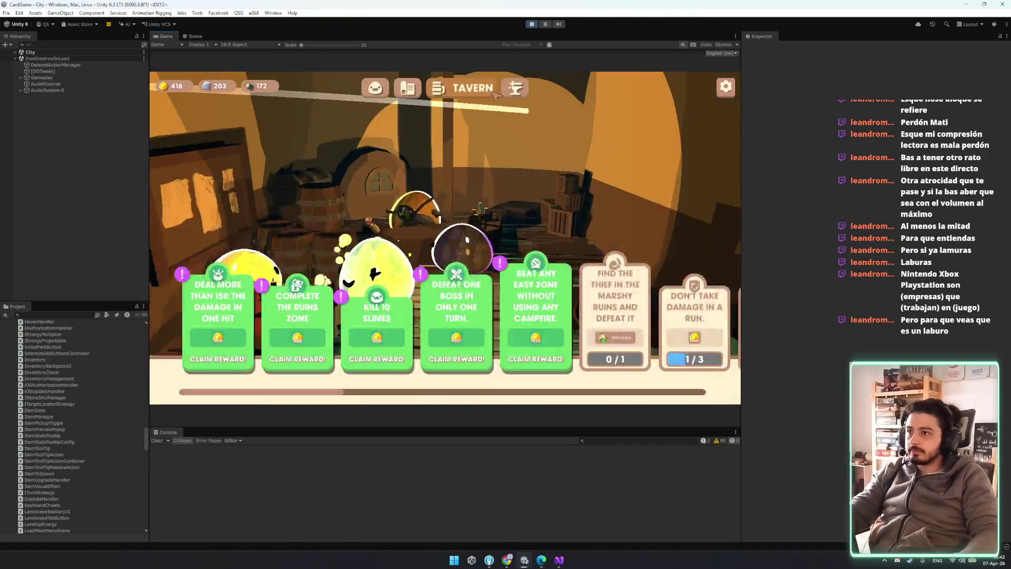
click(378, 89)
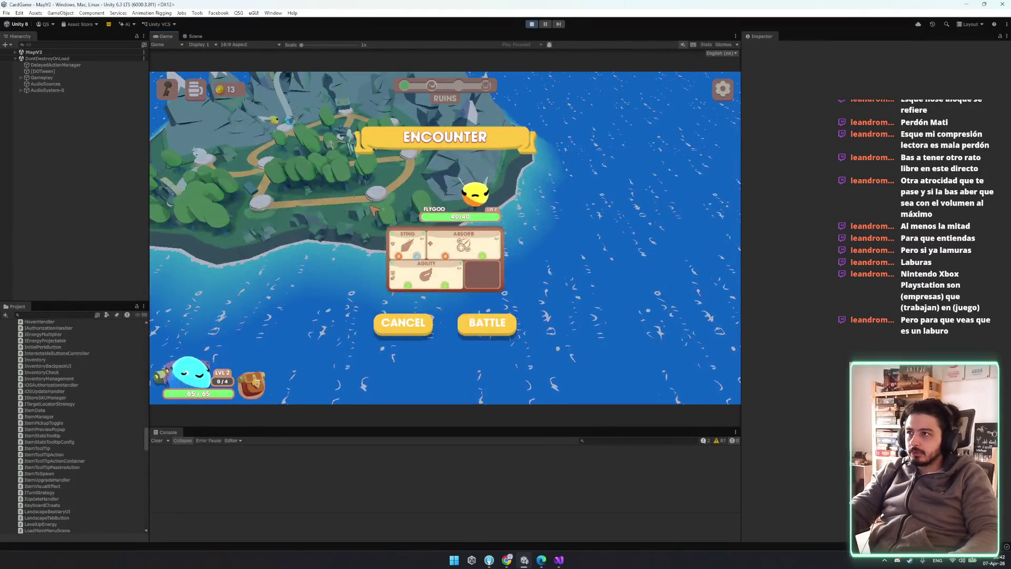
click(403, 322)
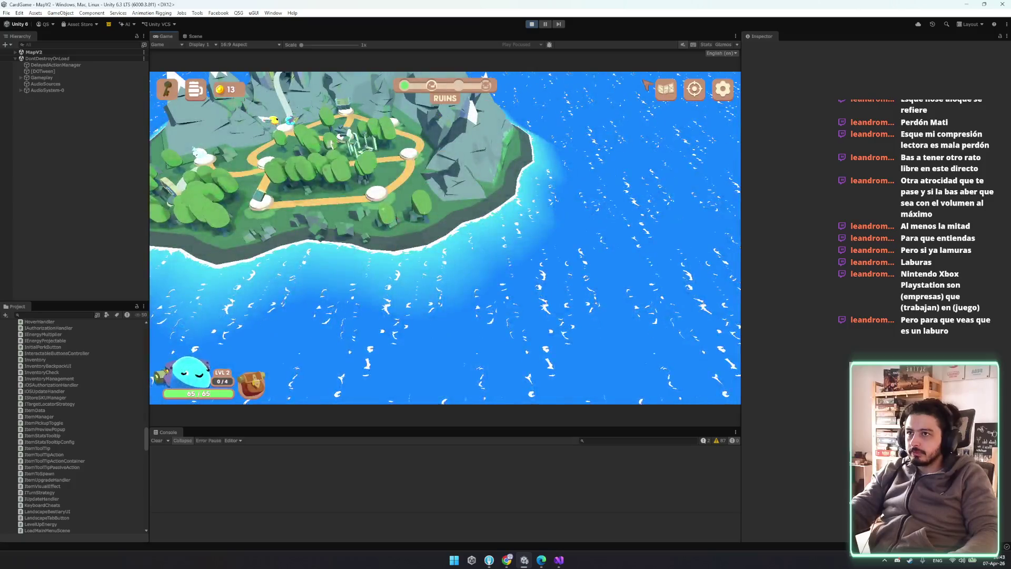
click(665, 88)
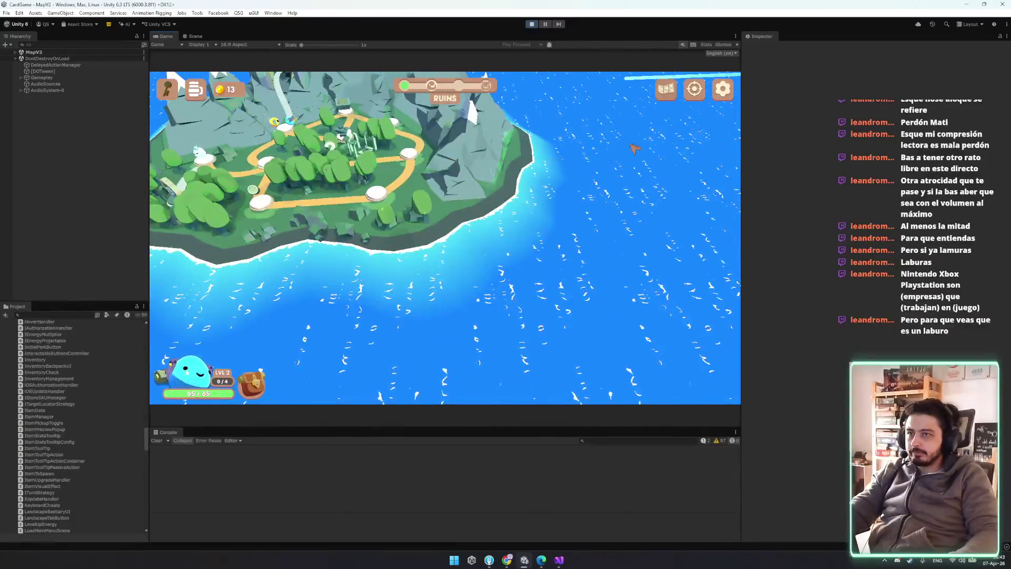
click(694, 89)
click(722, 88)
click(444, 359)
click(472, 269)
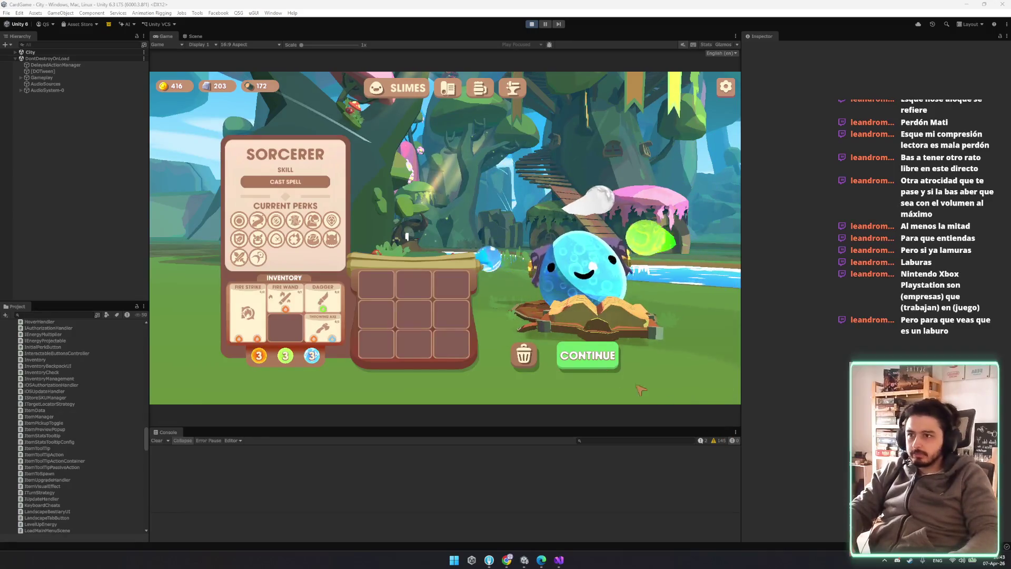
- Continue from the city into the island map, zoom the map camera, and return to Visual Studio
click(587, 354)
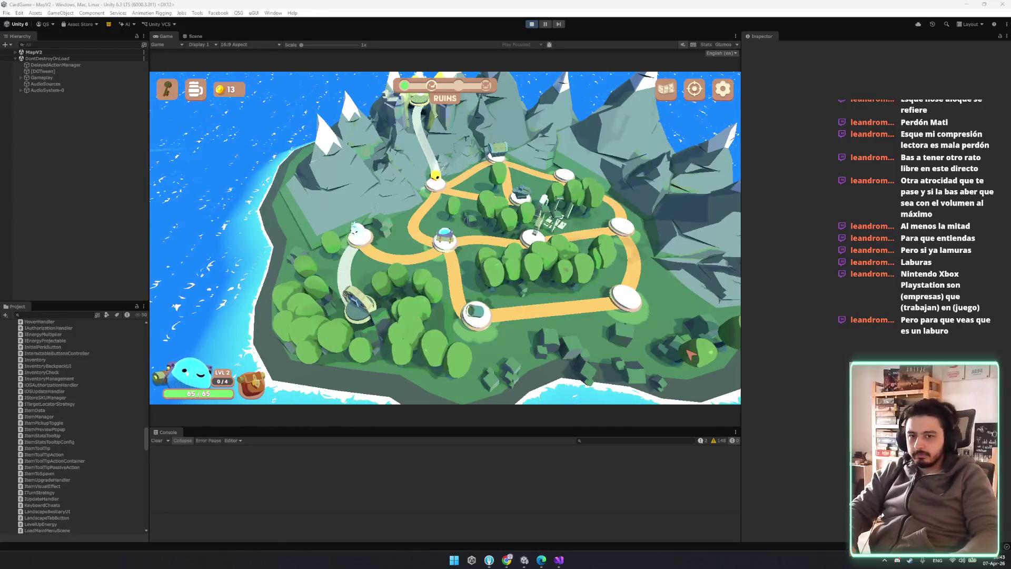
scroll(470, 259, up, 1)
scroll(505, 184, up, 1)
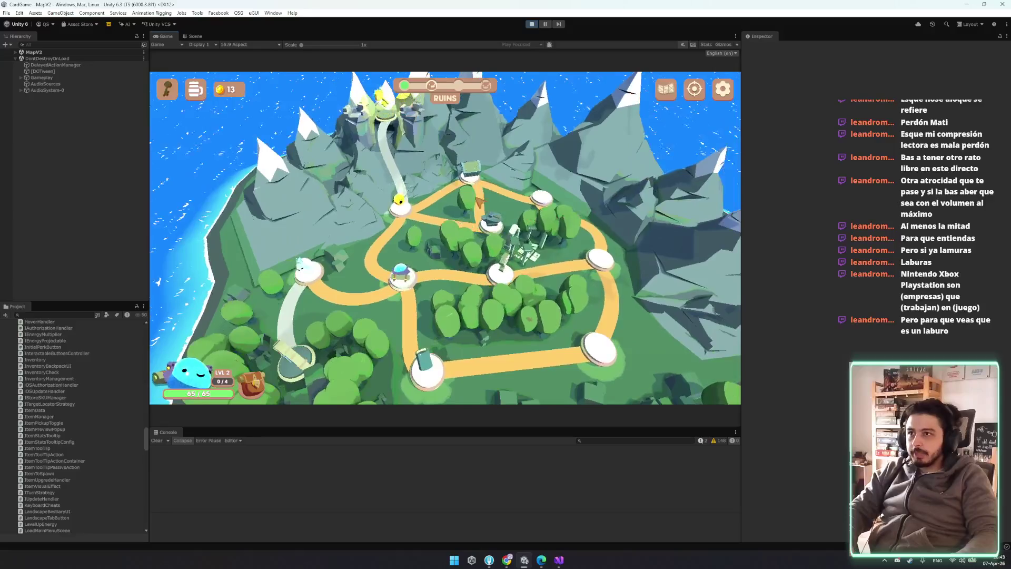
click(558, 560)
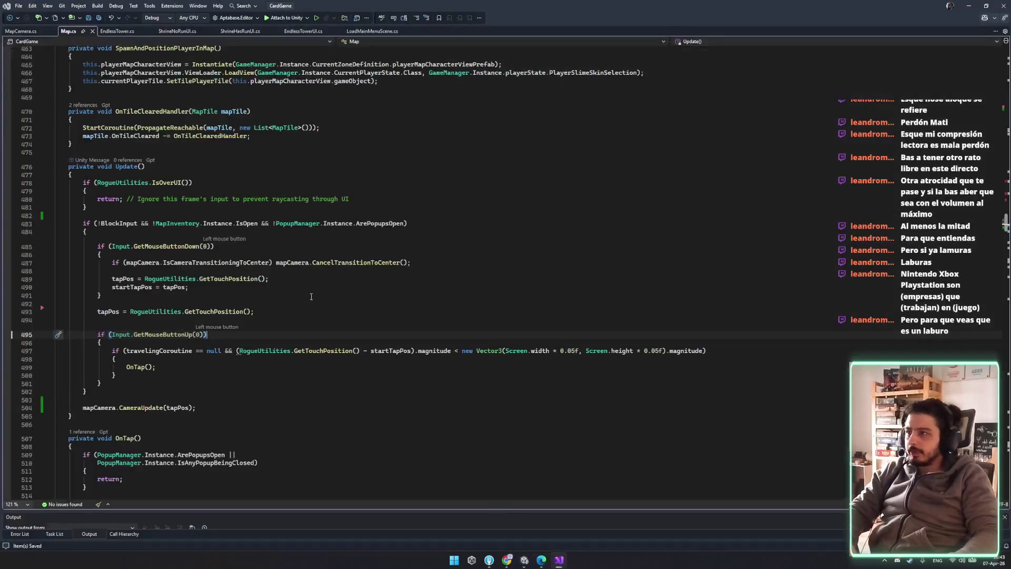
- Review Update()'s input block, highlighting tapPos and GetTouchPosition uses around the trailing CameraUpdate(tapPos) call
drag(273, 223, 346, 232)
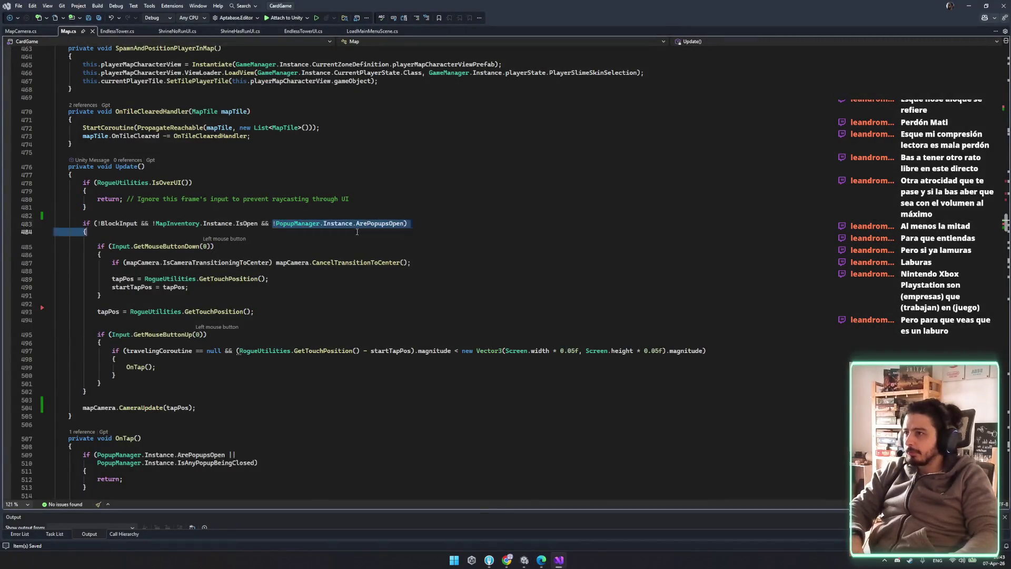
mouse_move(55, 232)
mouse_down()
mouse_move(337, 200)
mouse_move(221, 255)
mouse_move(237, 402)
mouse_up()
click(237, 404)
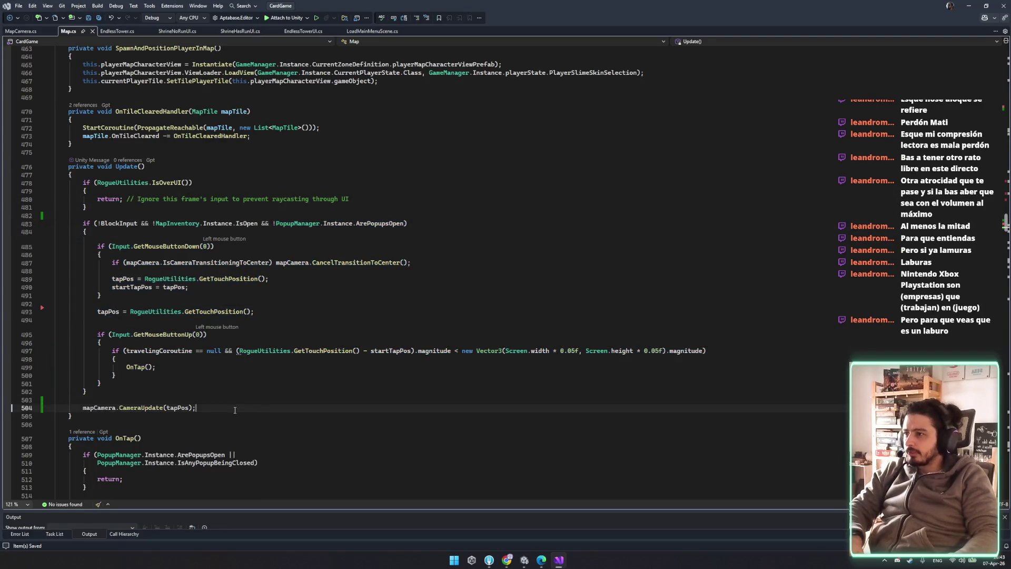
double_click(184, 408)
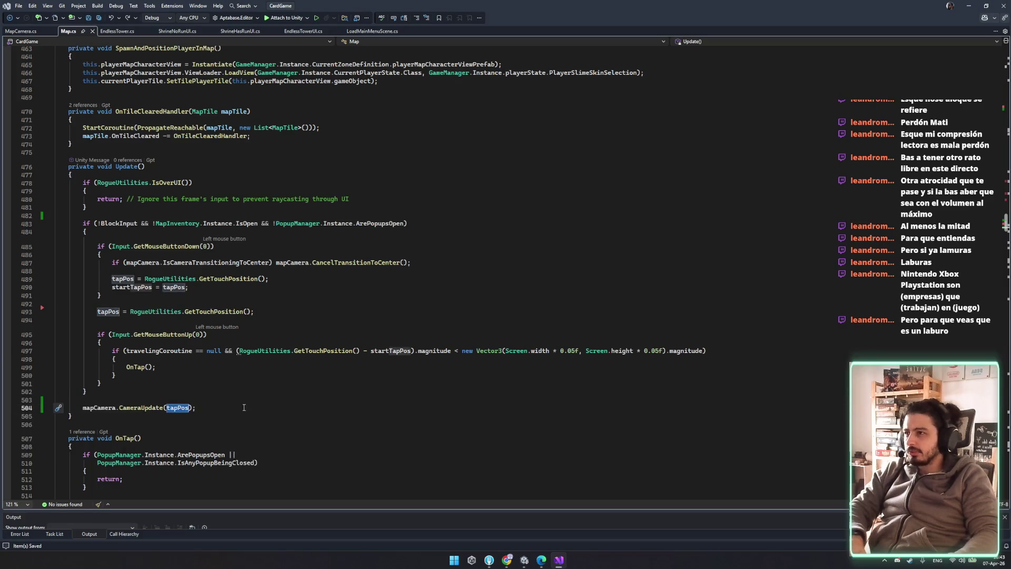
double_click(224, 312)
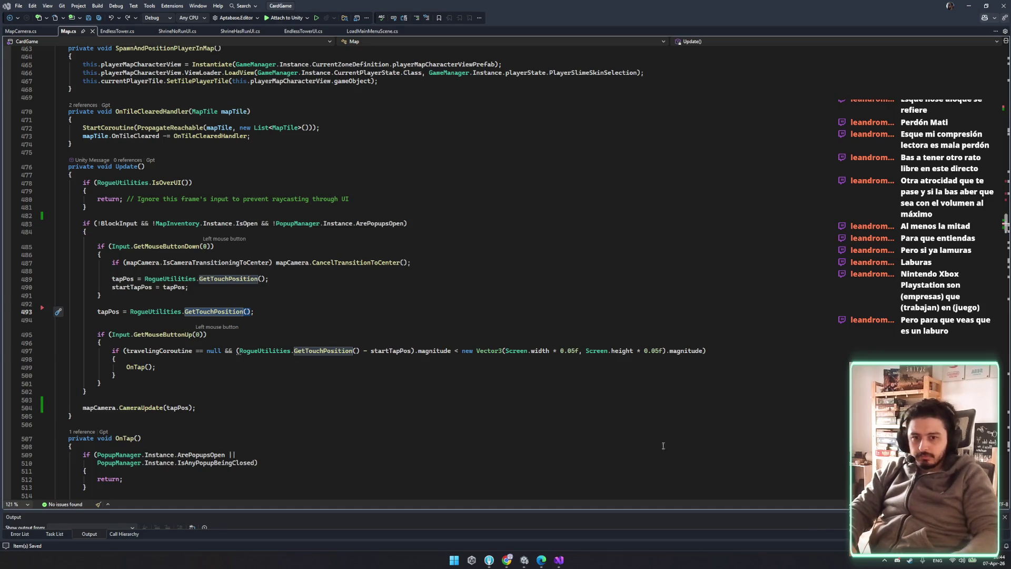
click(200, 408)
- Relocate CameraUpdate(tapPos) into the mouse-down block right after startTapPos = tapPos and save Map.cs
key(ctrl+shift+l)
click(268, 326)
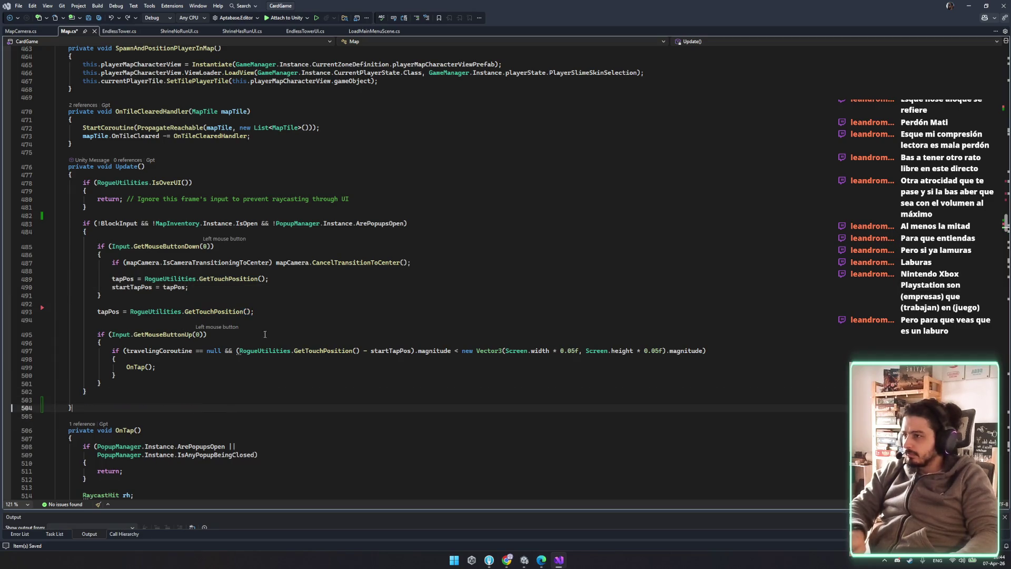
key(ctrl+v)
key(ctrl+Return)
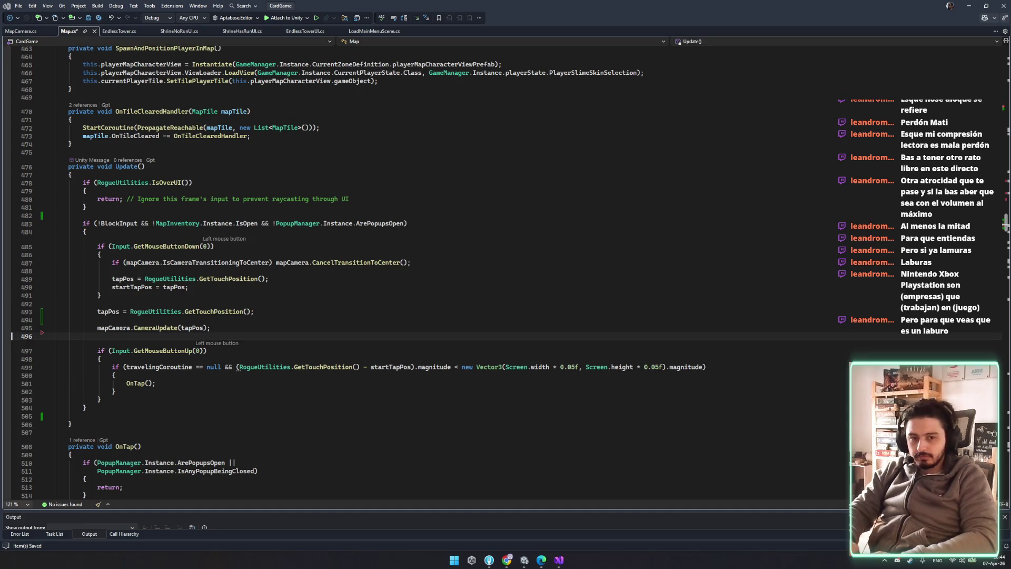
click(388, 327)
click(395, 334)
key(BackSpace)
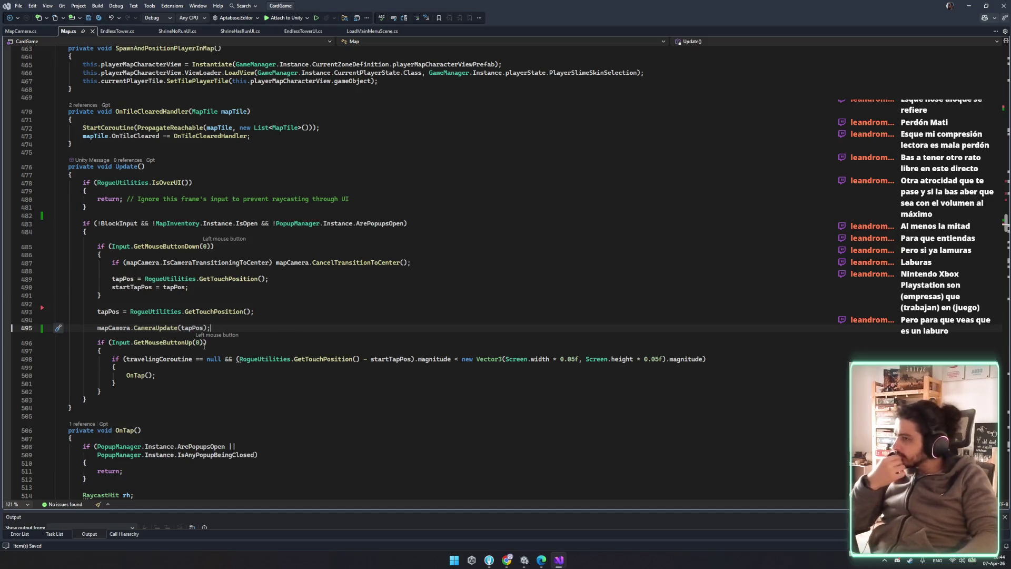
key(alt+Up)
key(alt+Up)
key(alt+Up)
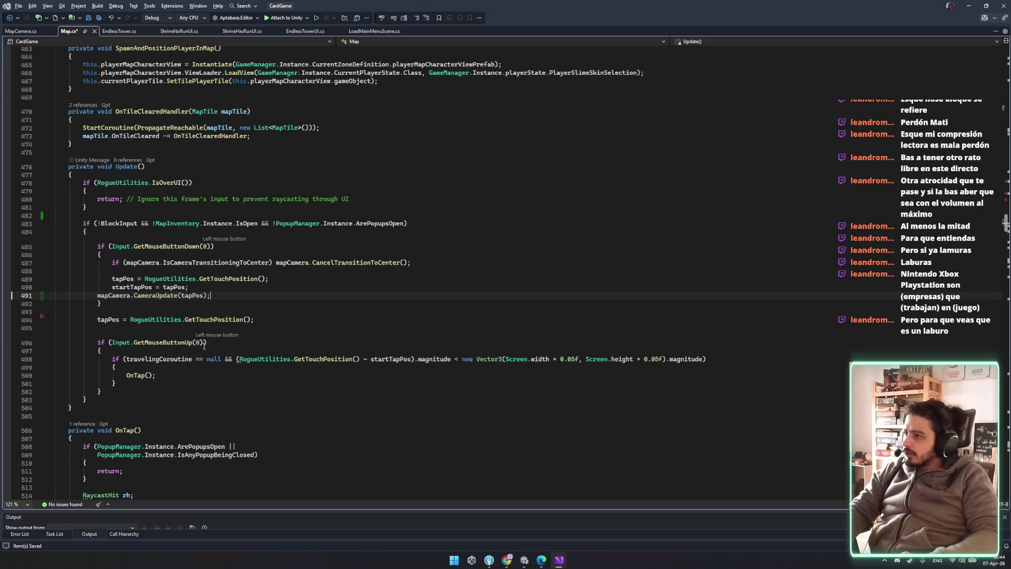
key(ctrl+s)
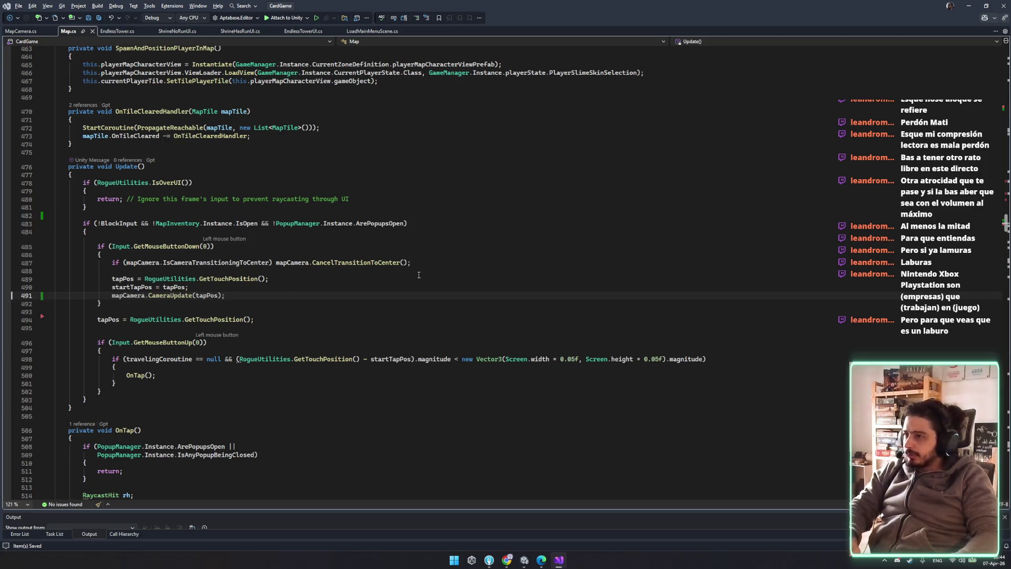
click(422, 274)
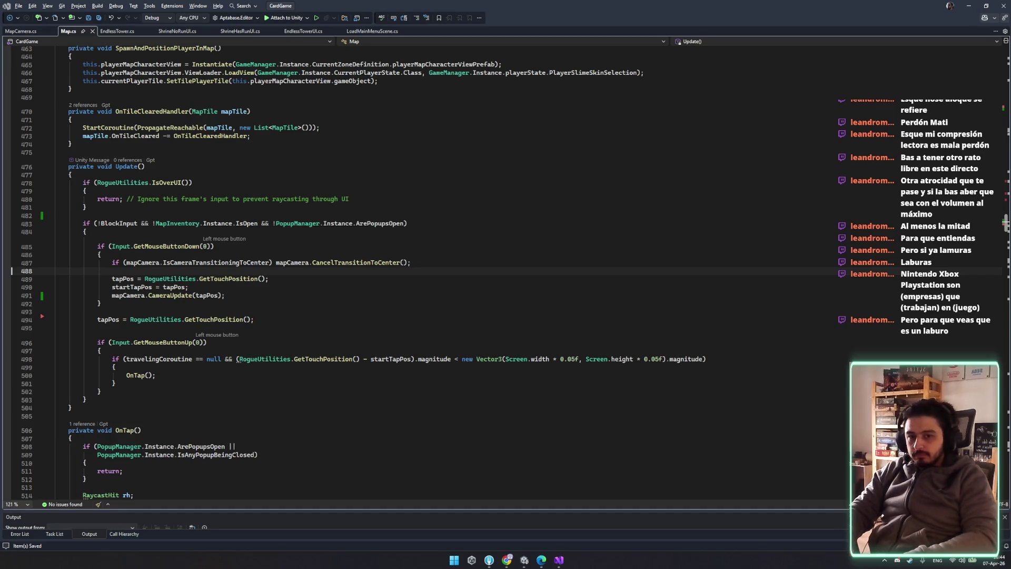
click(357, 240)
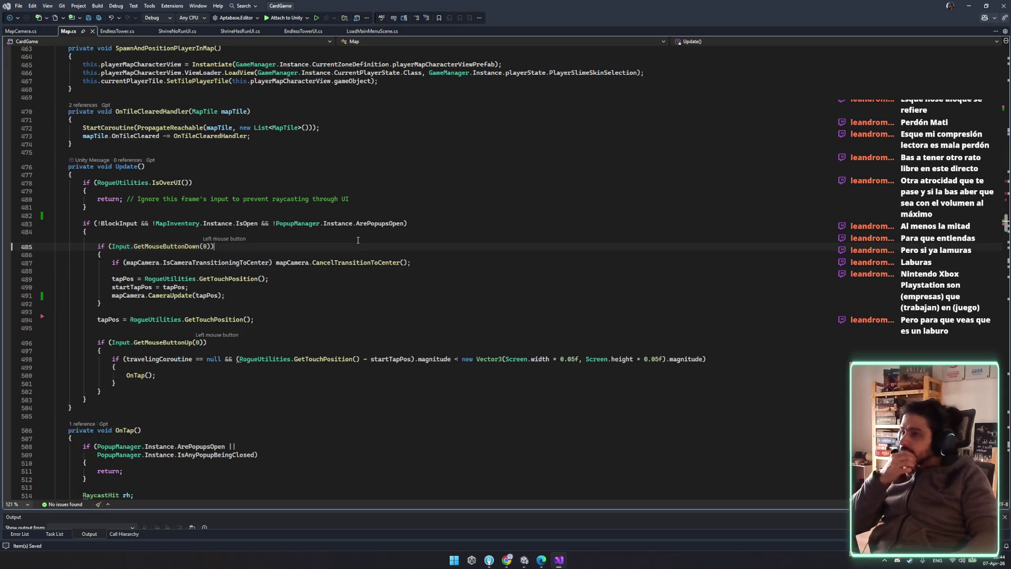
- Go from Map.cs's CameraUpdate call to its MapCamera.cs definition and examine the CenitalModeOn check
key(Up)
key(Up)
key(Up)
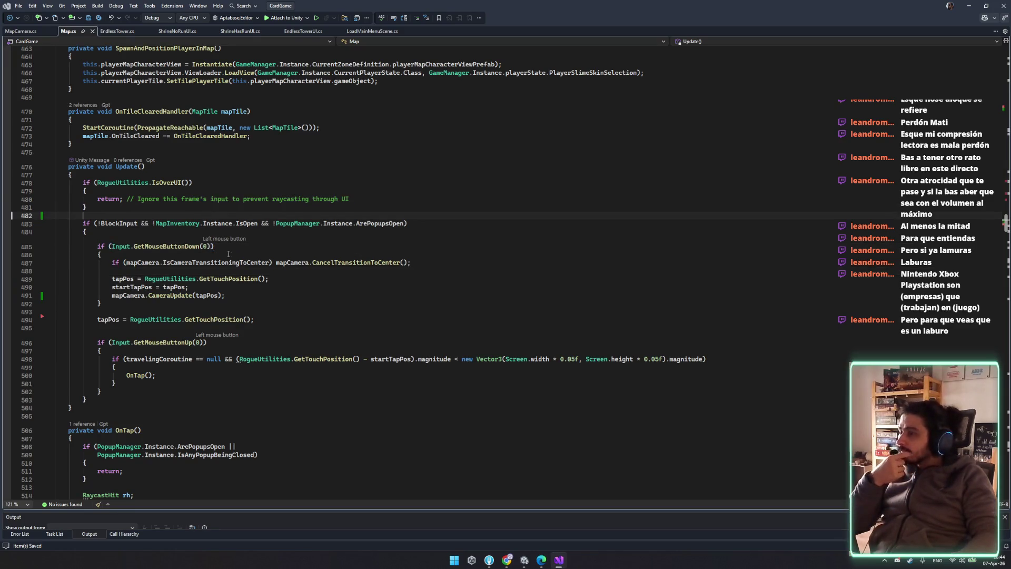
click(247, 293)
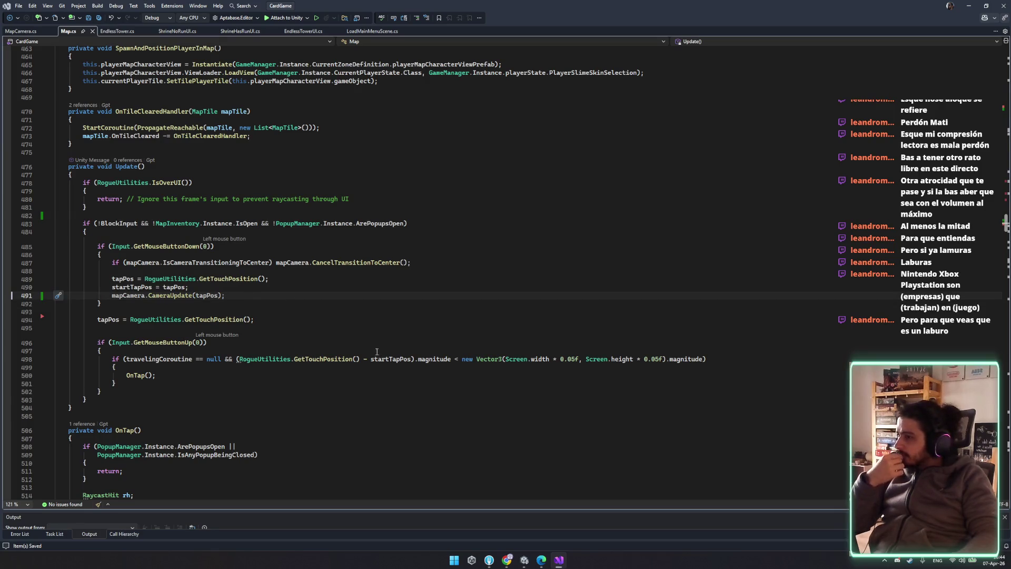
scroll(190, 394, down, 8)
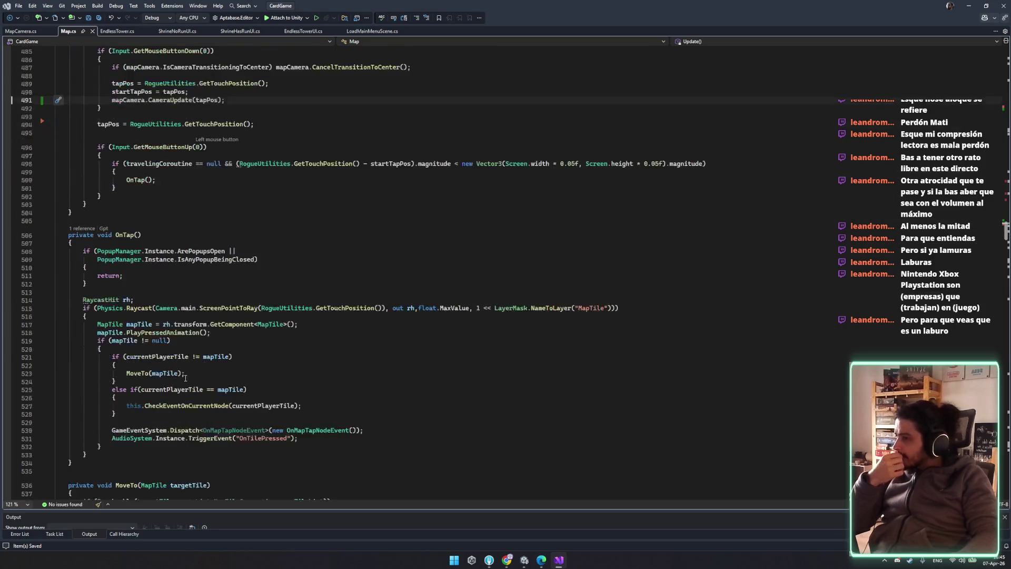
scroll(189, 374, down, 2)
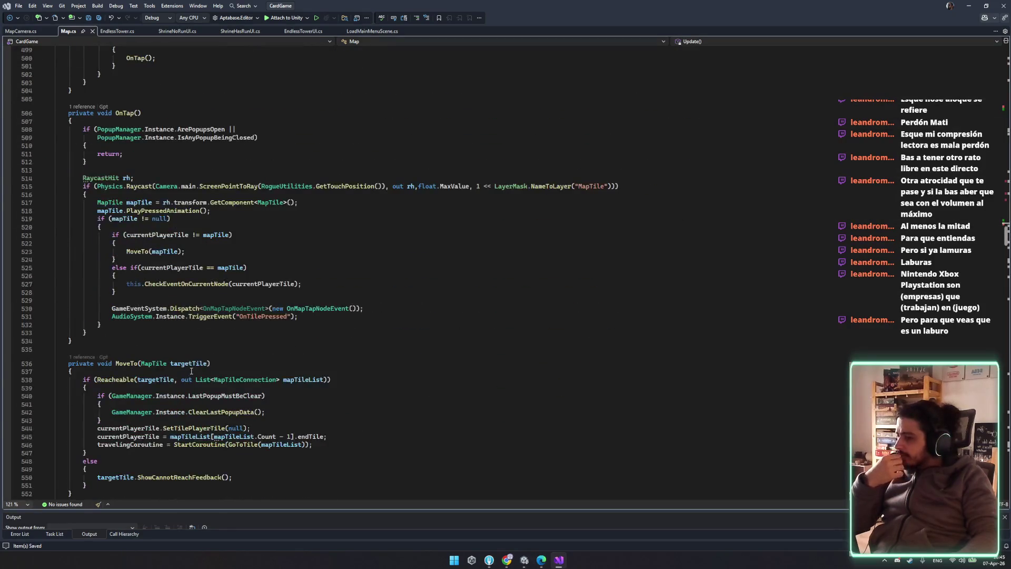
scroll(191, 371, down, 3)
scroll(191, 371, down, 10)
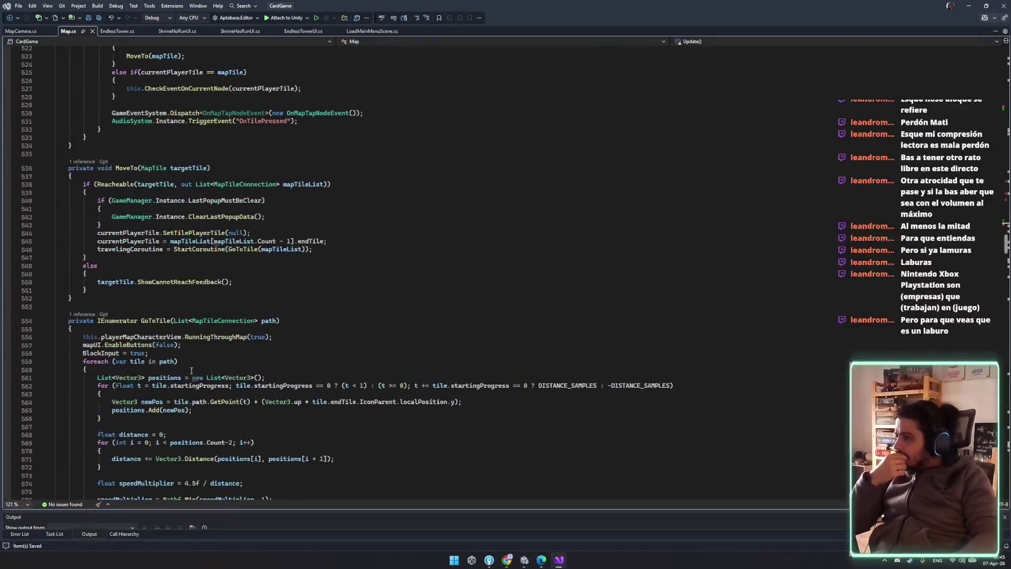
scroll(192, 370, up, 12)
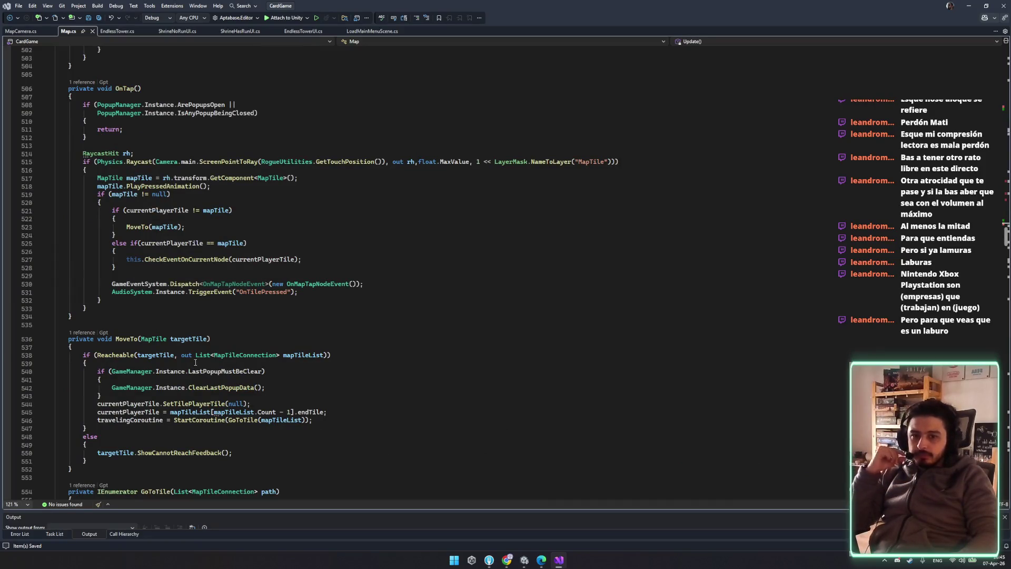
scroll(265, 332, up, 9)
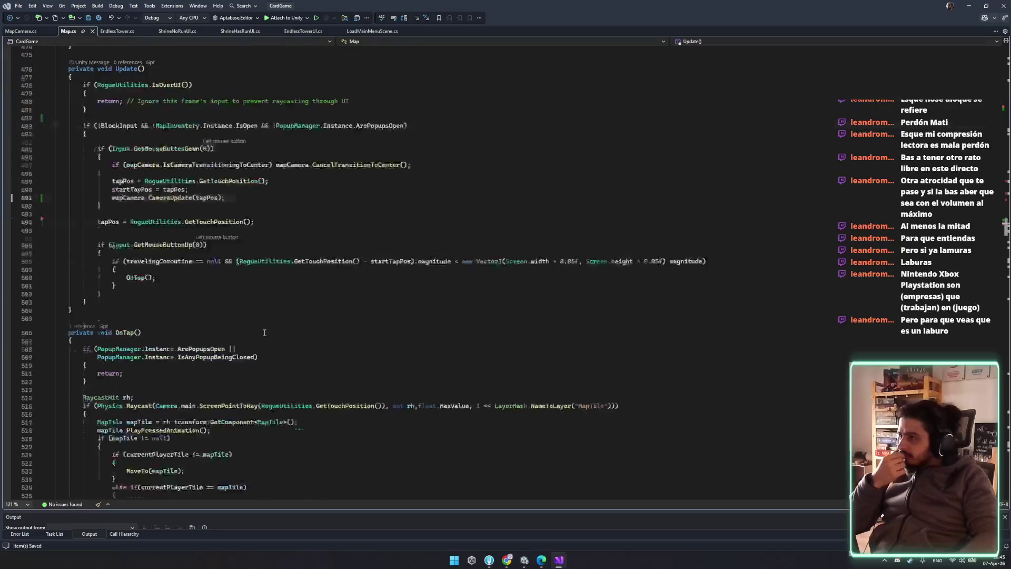
scroll(265, 332, up, 1)
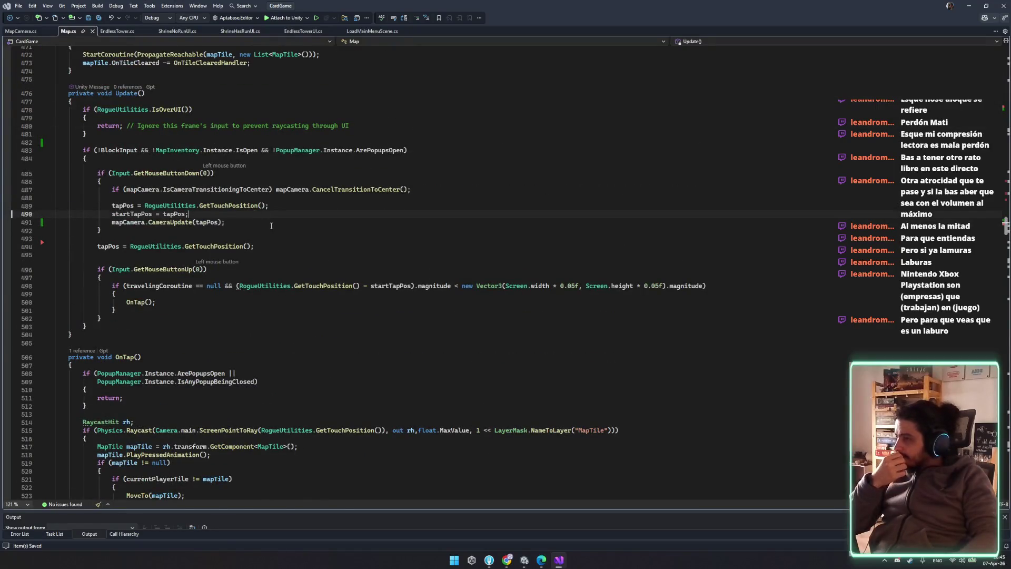
scroll(304, 299, up, 5)
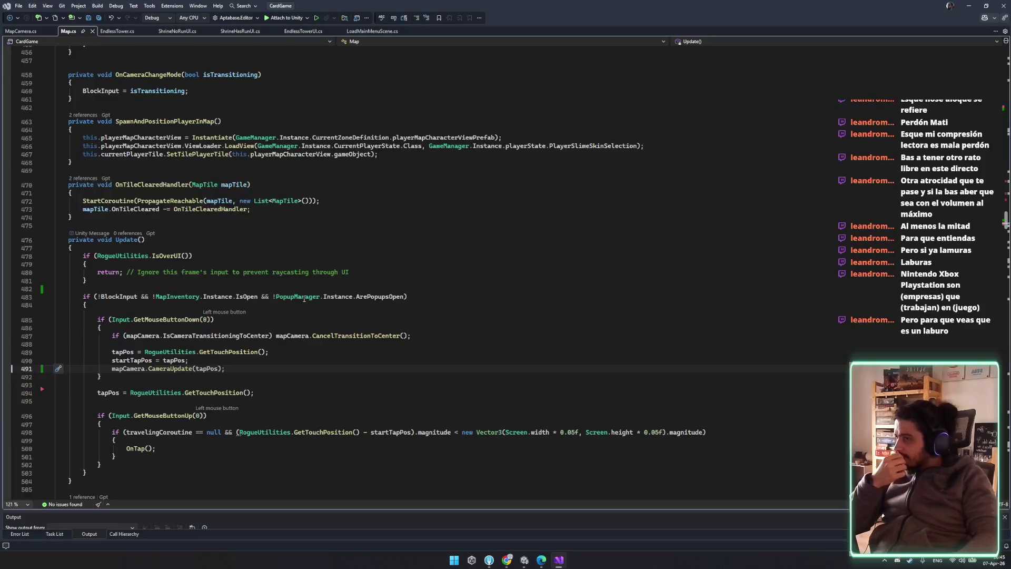
scroll(304, 299, up, 5)
scroll(310, 301, up, 2)
scroll(310, 301, up, 1)
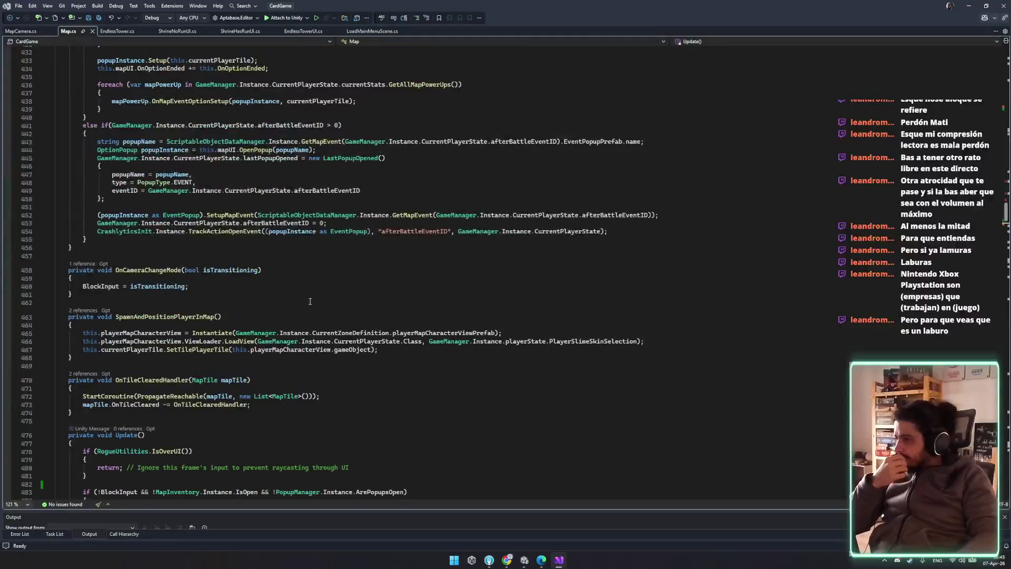
scroll(310, 301, down, 11)
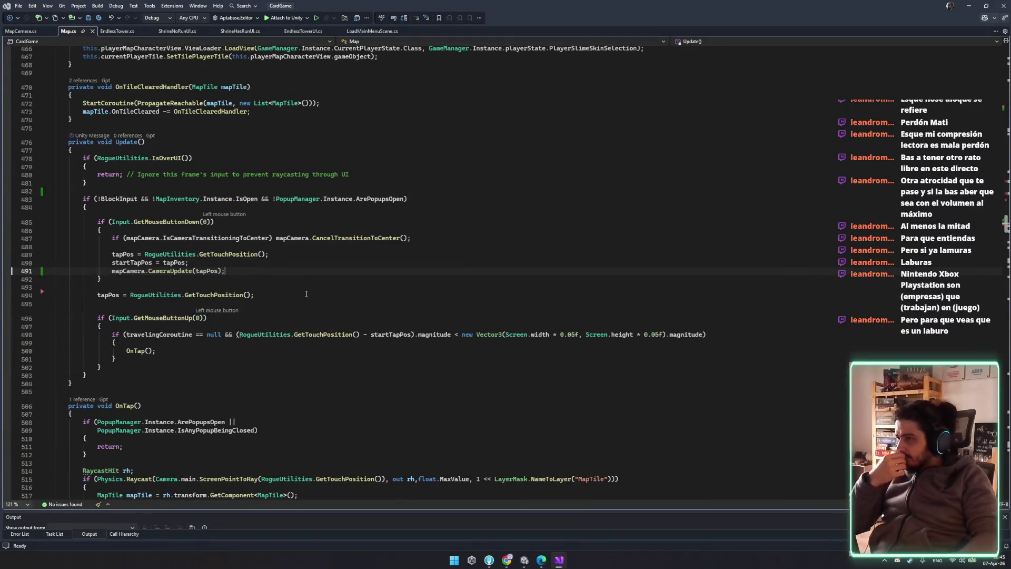
double_click(183, 271)
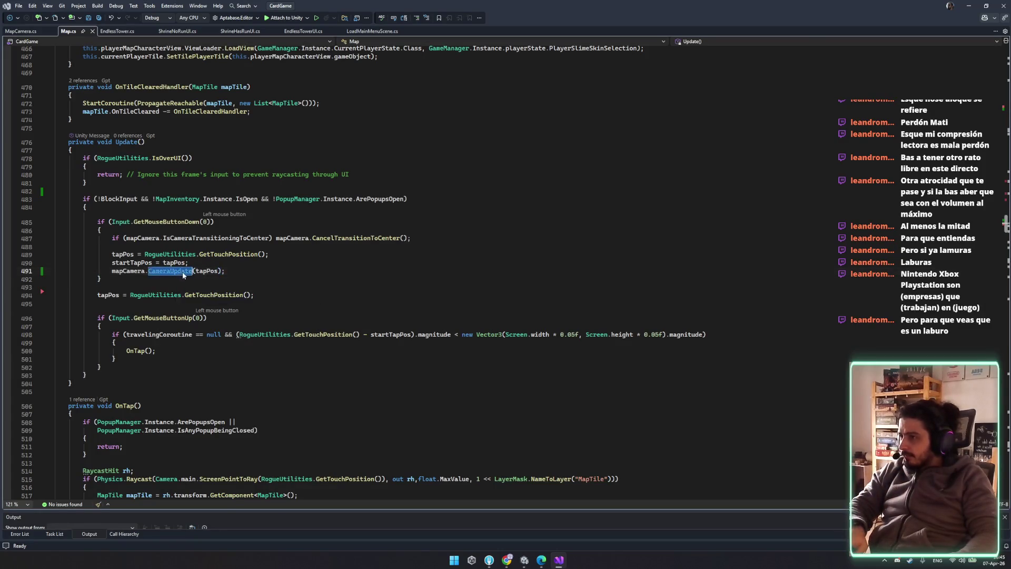
ctrl+click(184, 271)
double_click(125, 288)
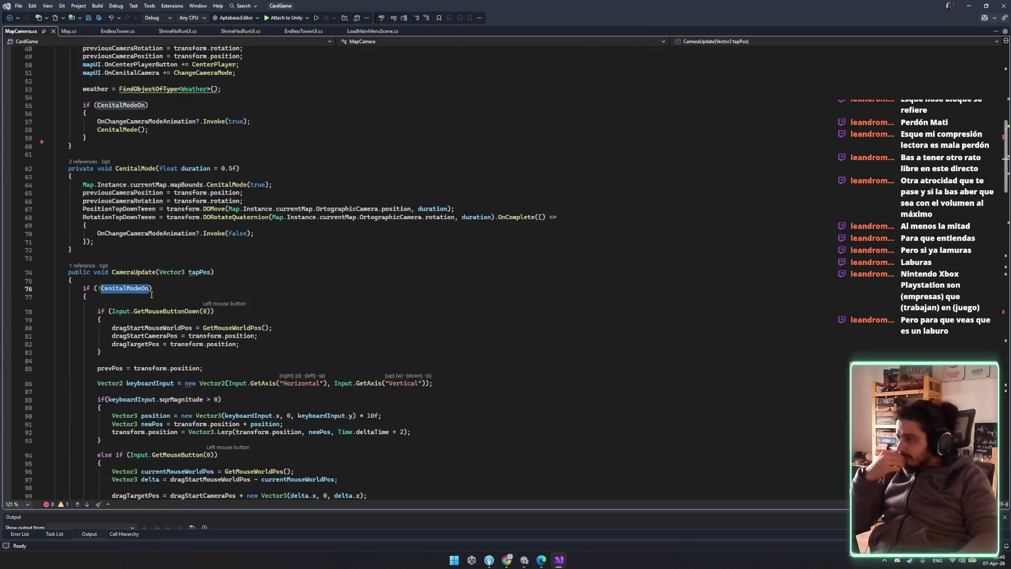
- Review SetupCamera in MapCamera.cs and follow its single reference to the call in Map.cs
scroll(152, 295, down, 5)
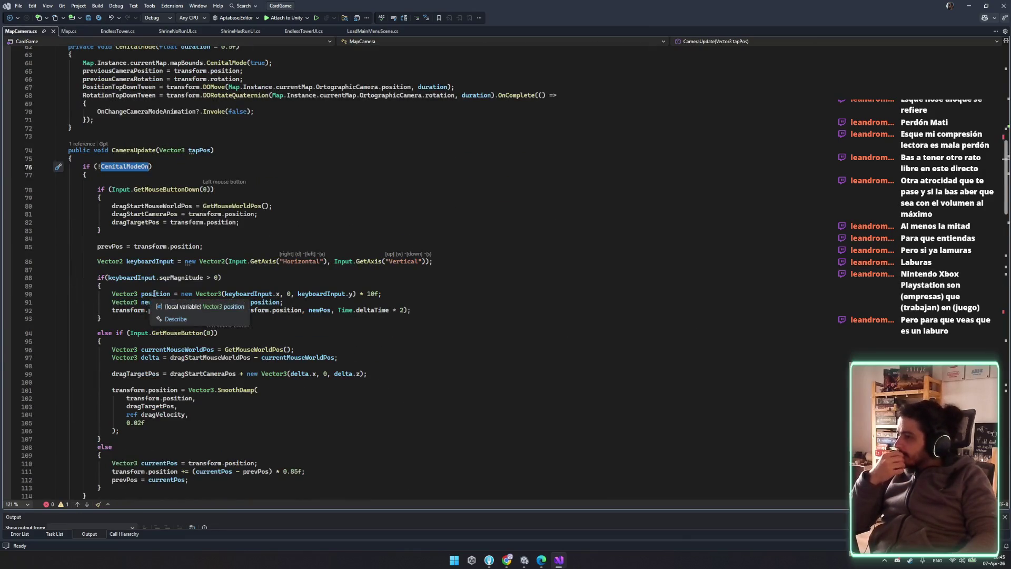
scroll(154, 293, down, 3)
scroll(154, 293, down, 1)
scroll(202, 255, up, 18)
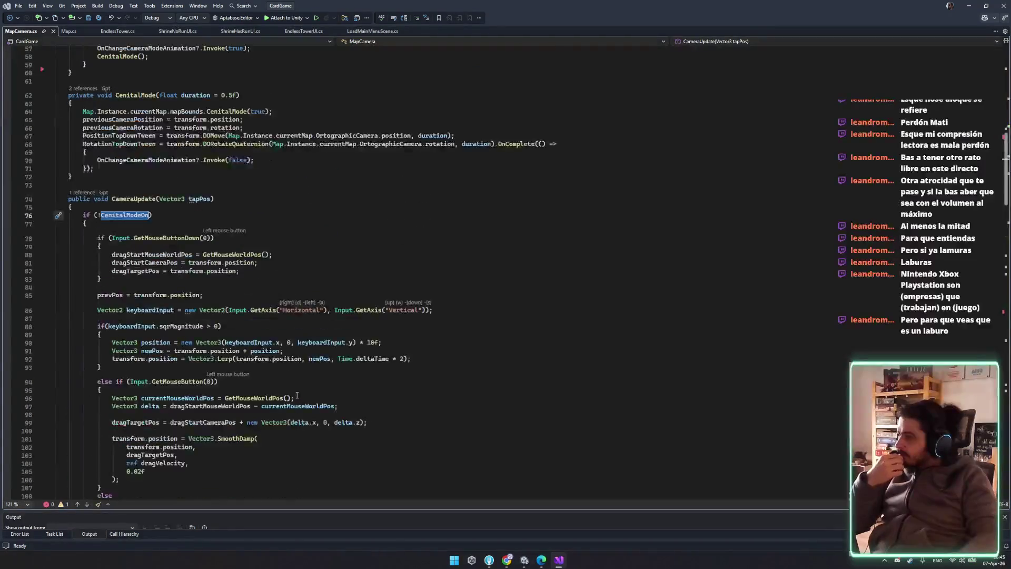
scroll(203, 257, up, 1)
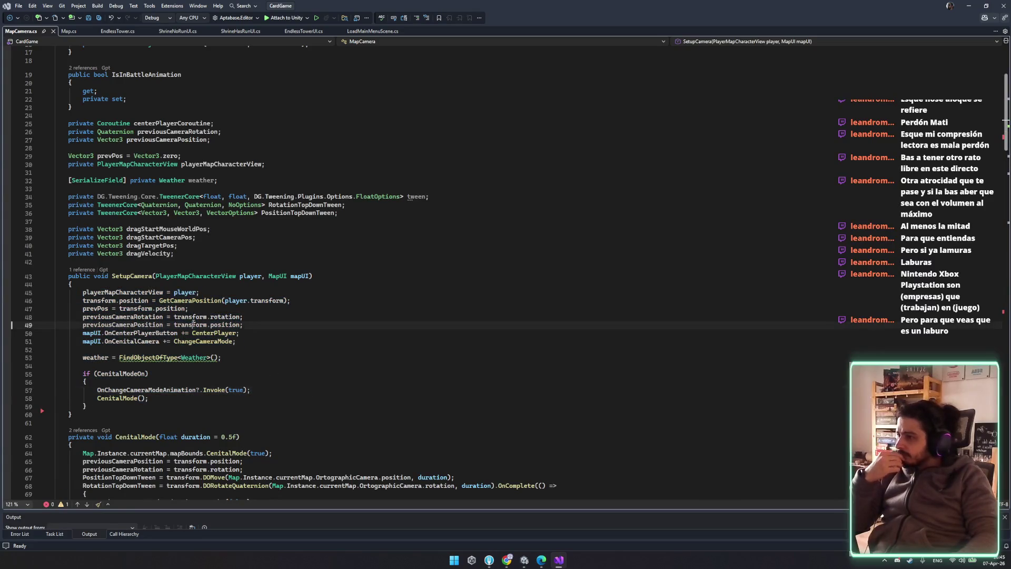
drag(123, 316, 119, 308)
click(259, 333)
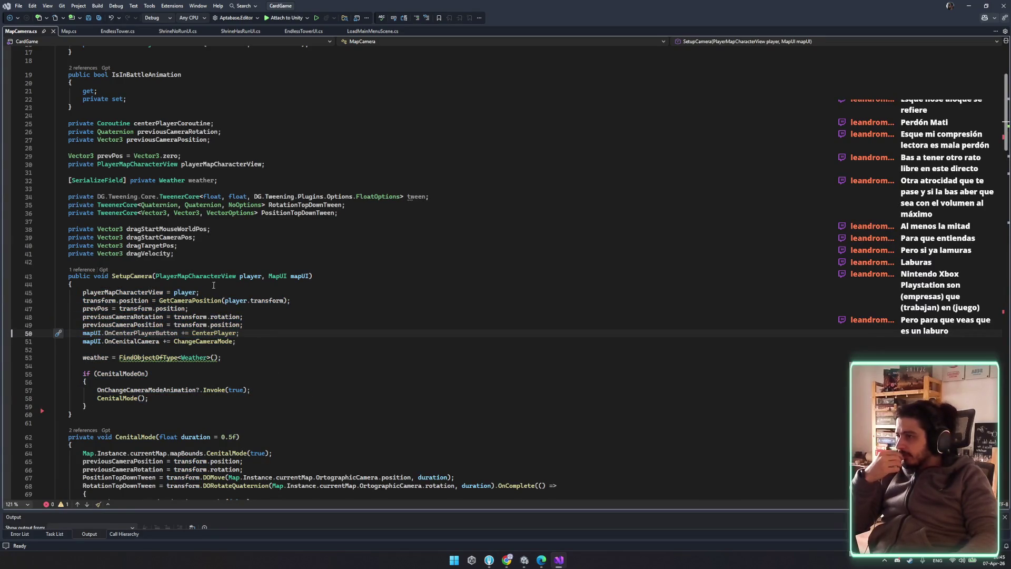
click(83, 270)
double_click(132, 243)
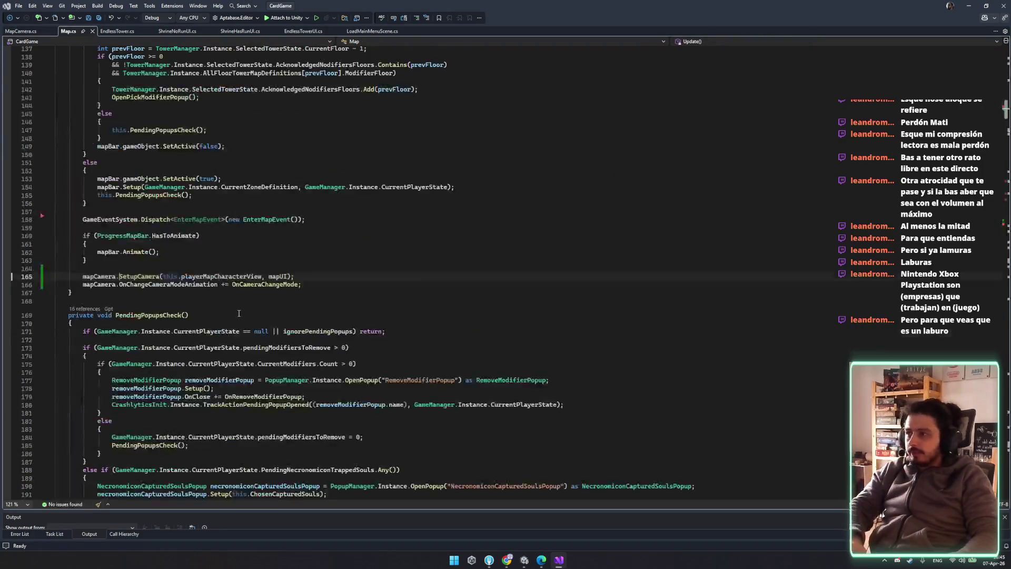
- Look through Map.cs's popup-check methods, save the file, and bring up Fork
click(289, 284)
scroll(316, 300, down, 5)
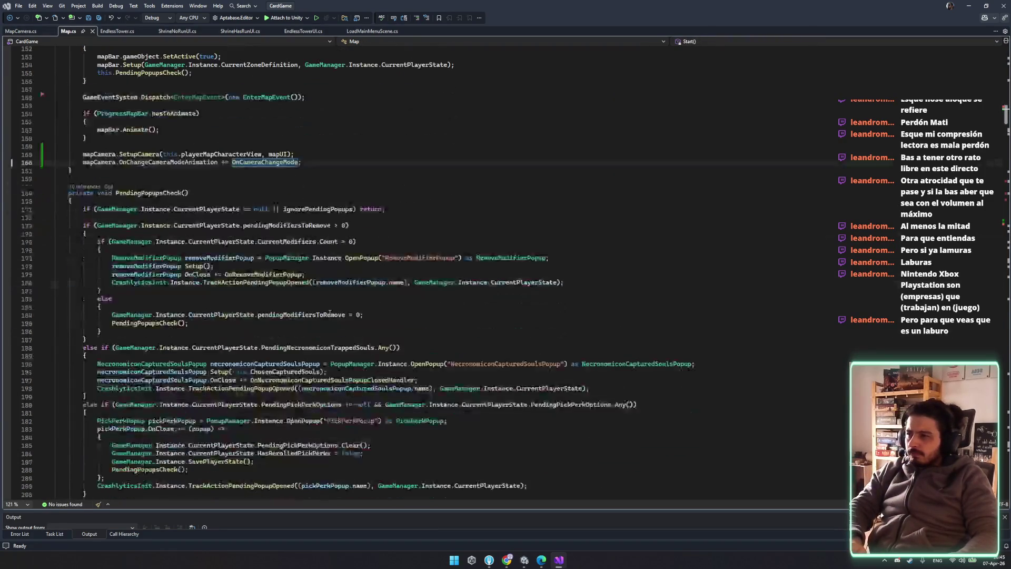
scroll(169, 269, down, 20)
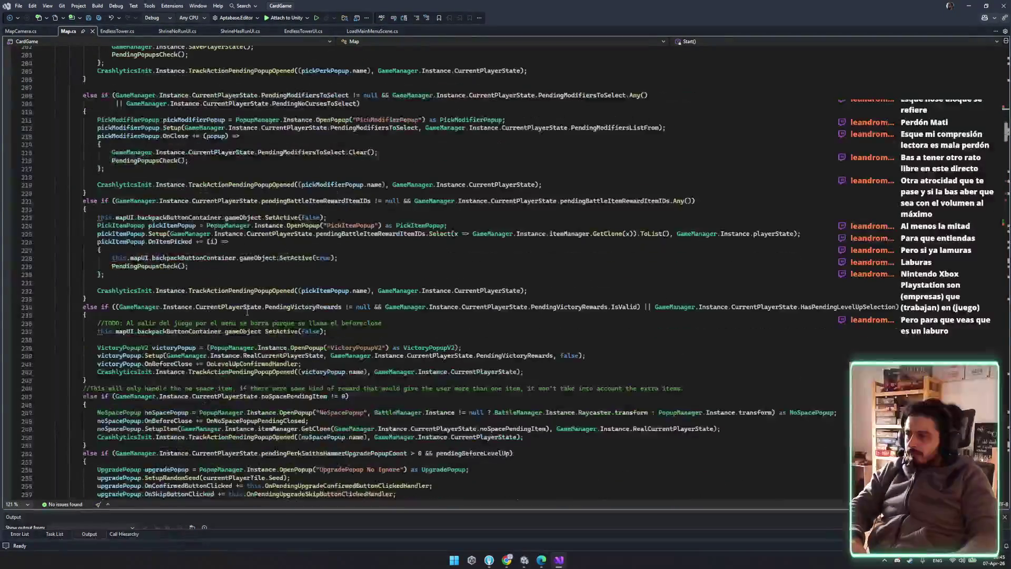
click(235, 406)
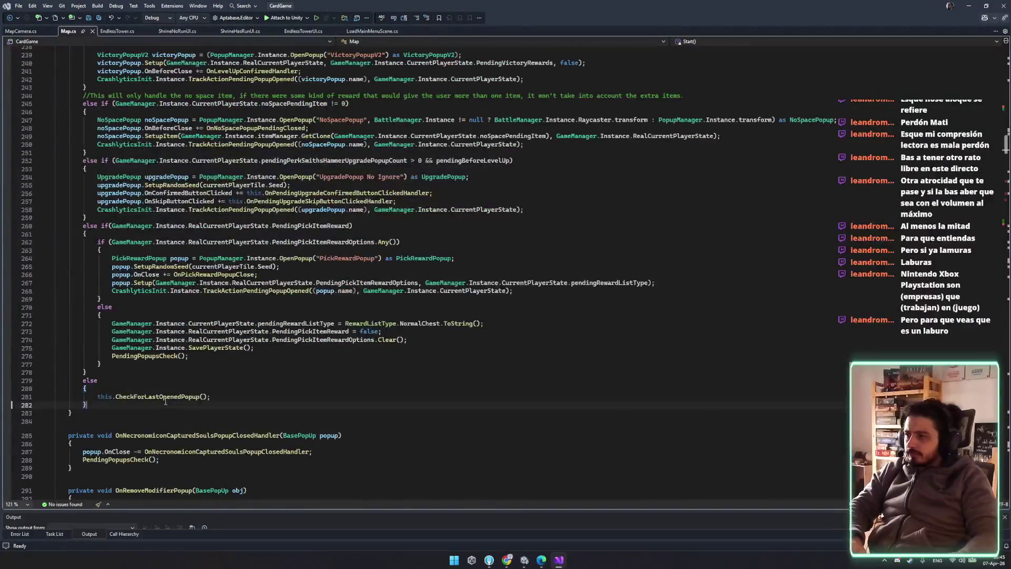
scroll(234, 416, down, 14)
scroll(235, 420, down, 20)
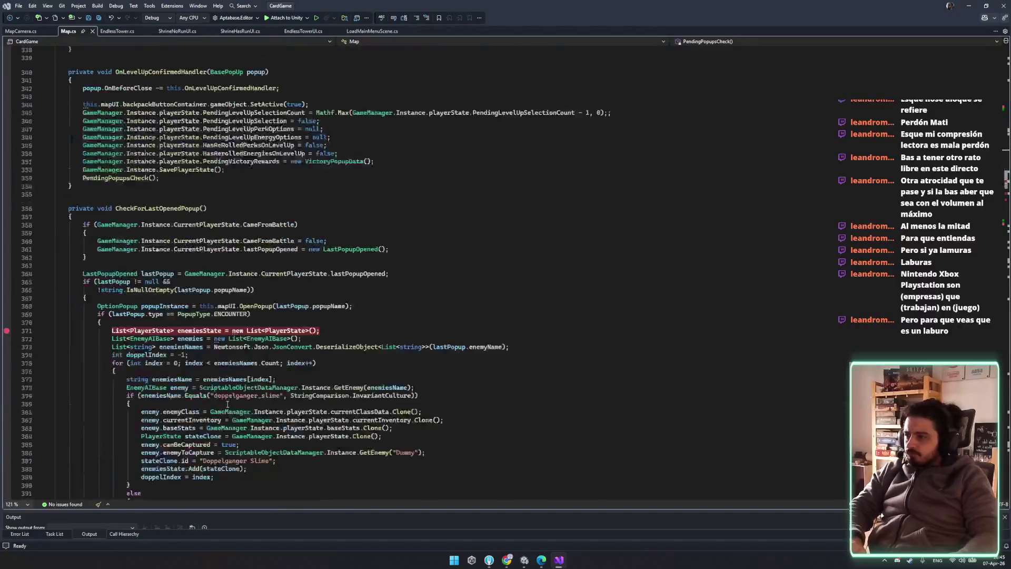
click(488, 350)
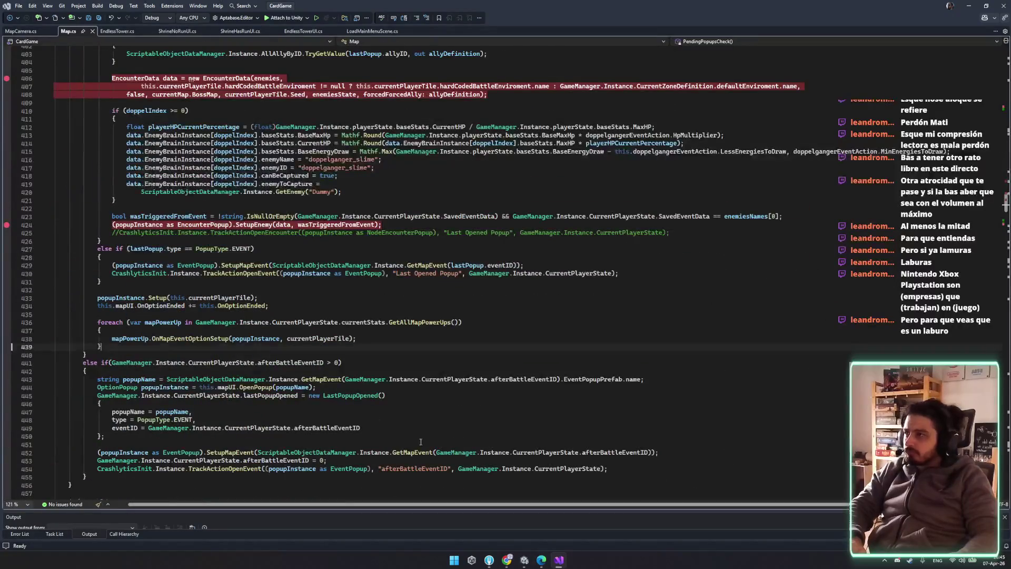
key(ctrl+s)
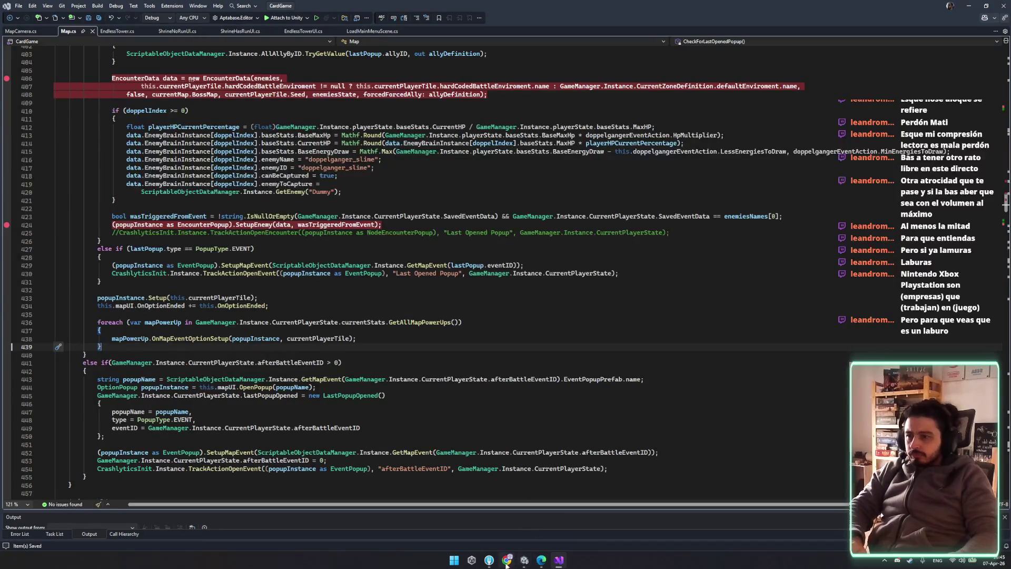
click(524, 559)
scroll(391, 213, down, 5)
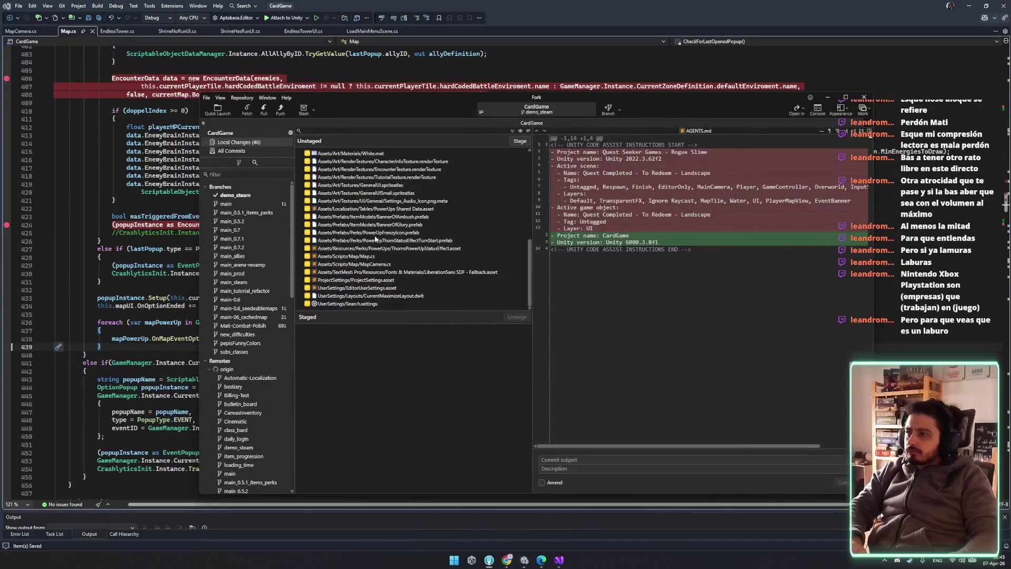
- Discard Map.cs's local changes in Fork, view the ThornsPowerUpStatusEffect.asset diff, and return to Visual Studio
click(374, 256)
key(Delete)
key(Return)
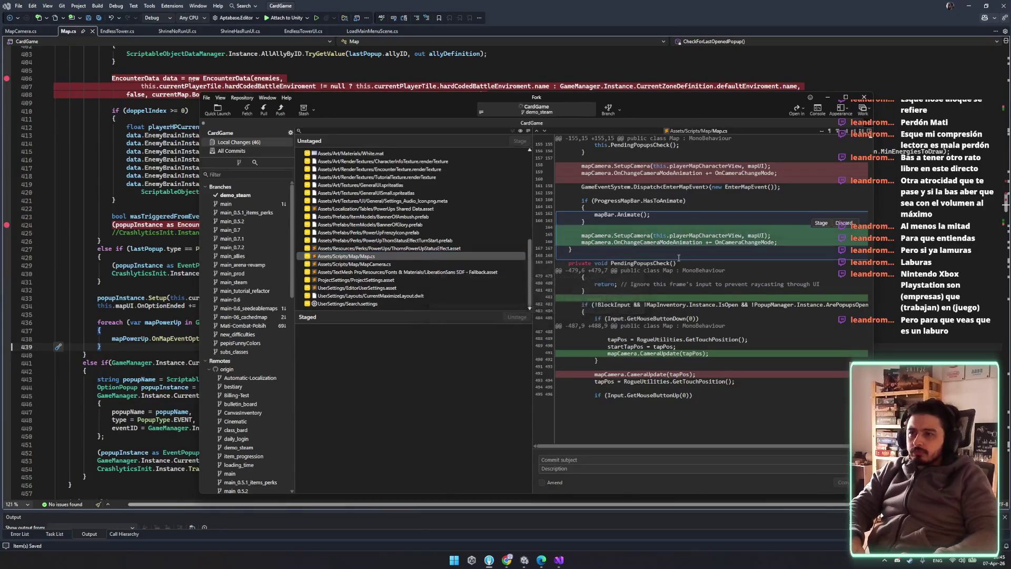
click(381, 255)
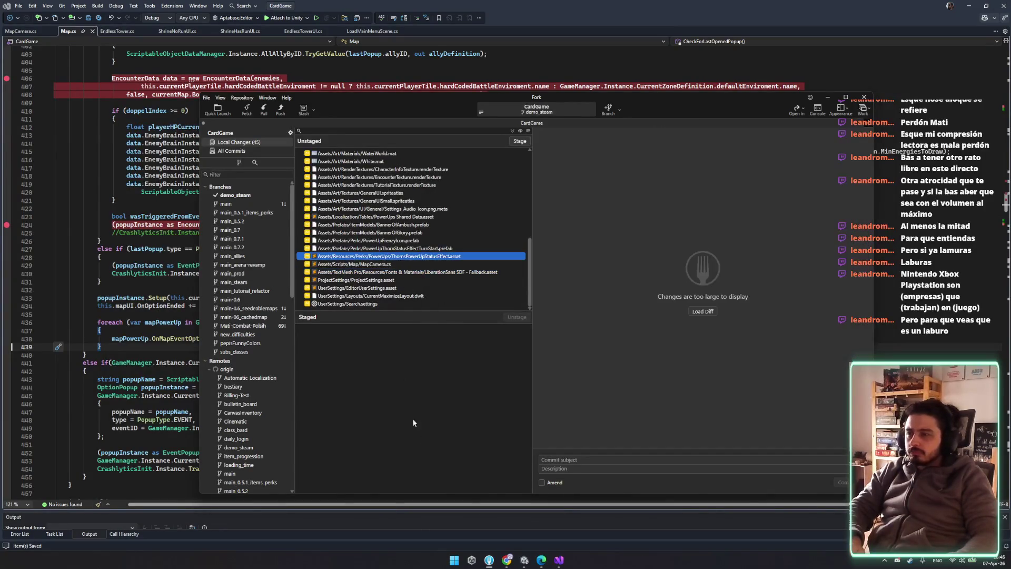
click(561, 561)
scroll(234, 204, up, 20)
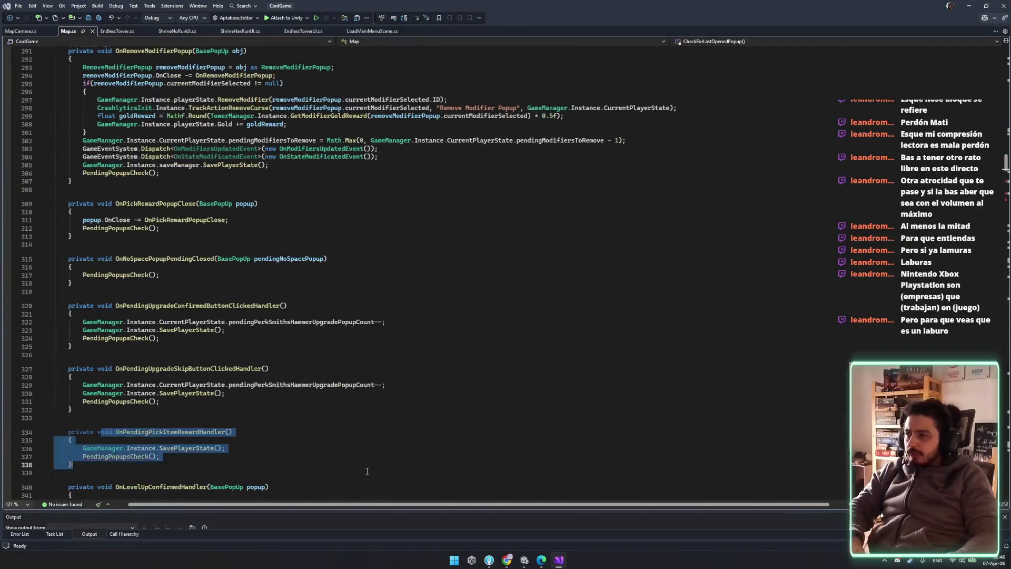
- Scroll through the Awake() and Start() methods of Map.cs
scroll(408, 460, up, 5)
scroll(408, 460, up, 10)
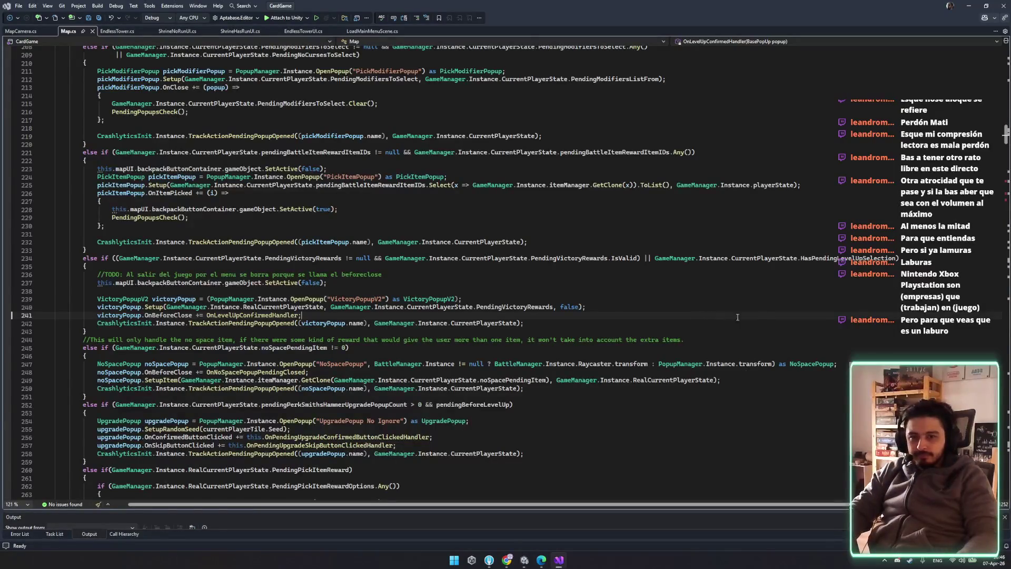
scroll(788, 411, up, 12)
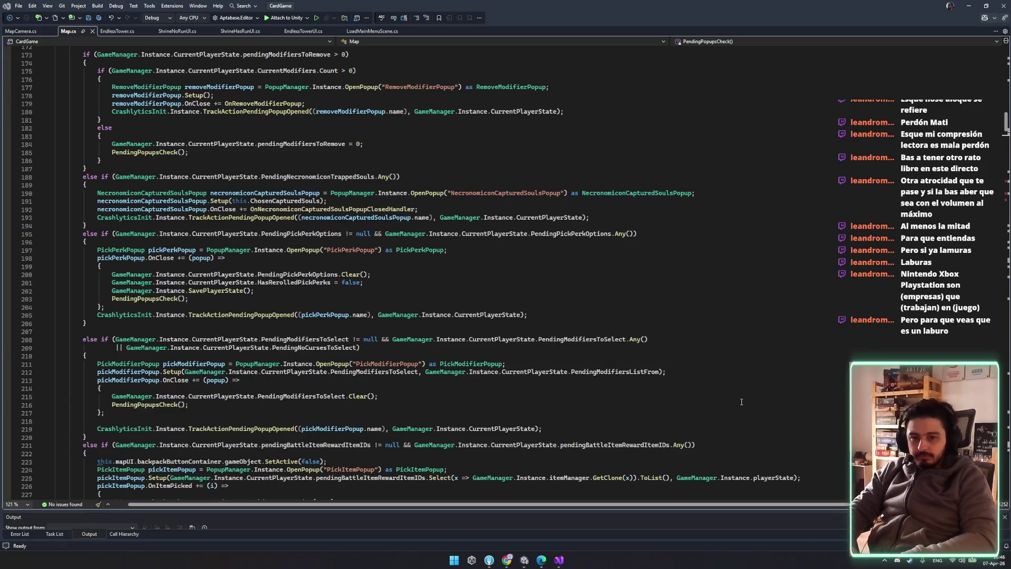
scroll(529, 248, up, 12)
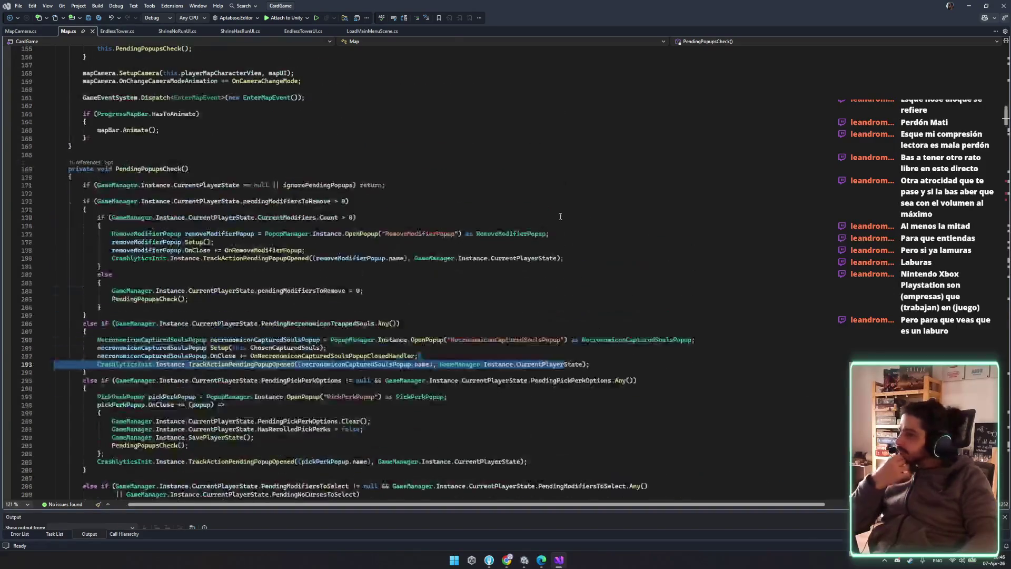
scroll(529, 248, up, 17)
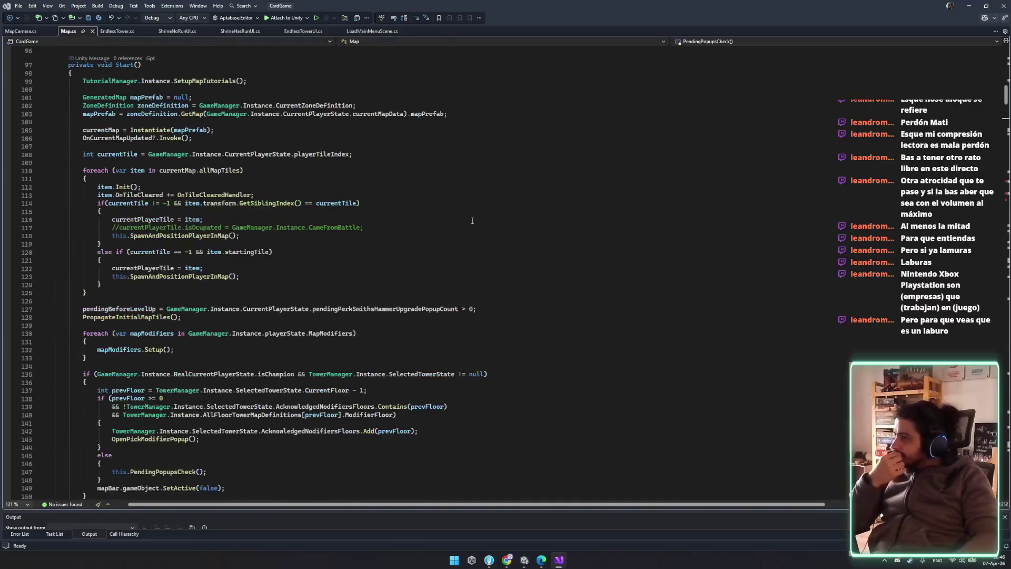
scroll(465, 222, up, 5)
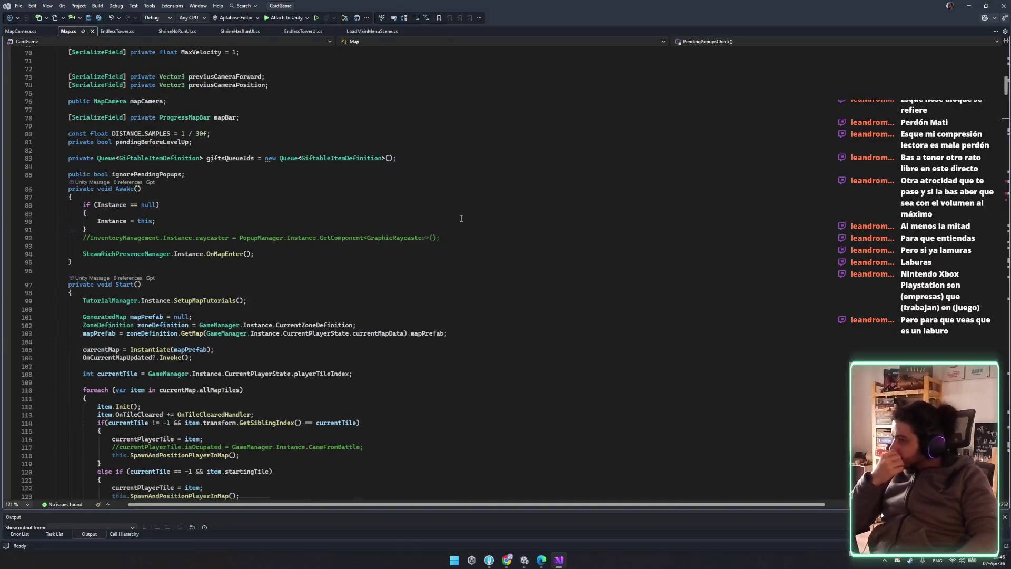
scroll(460, 218, up, 5)
scroll(461, 218, down, 4)
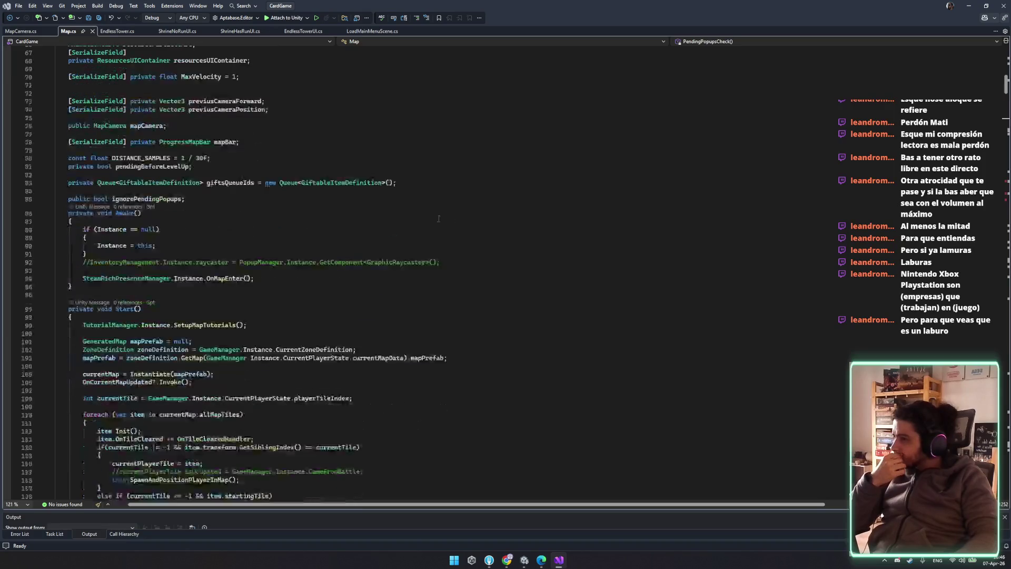
scroll(231, 279, down, 3)
- Put the caret inside Start() and open the Find box for the current document
click(231, 301)
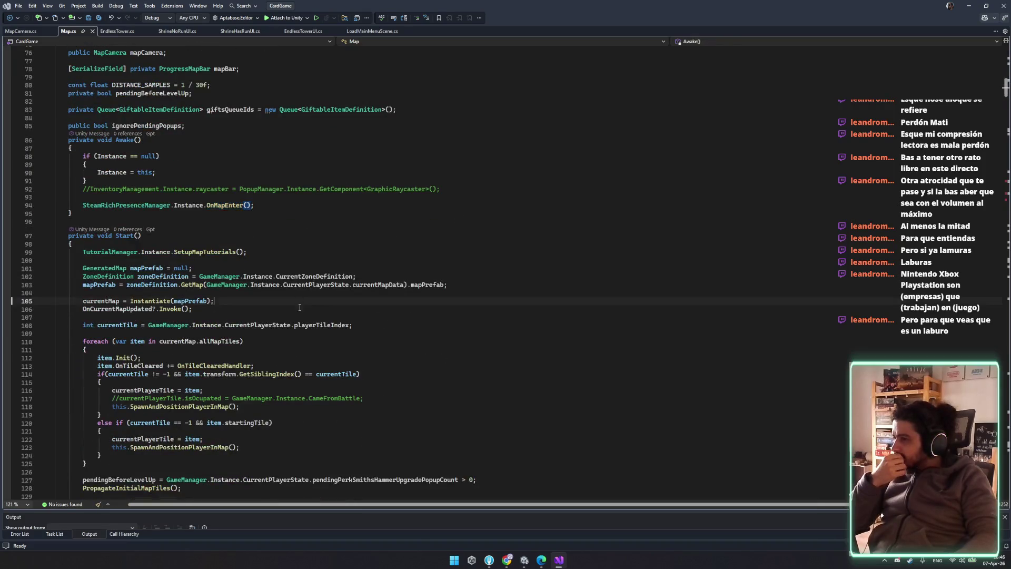
scroll(248, 316, down, 4)
key(ctrl+f)
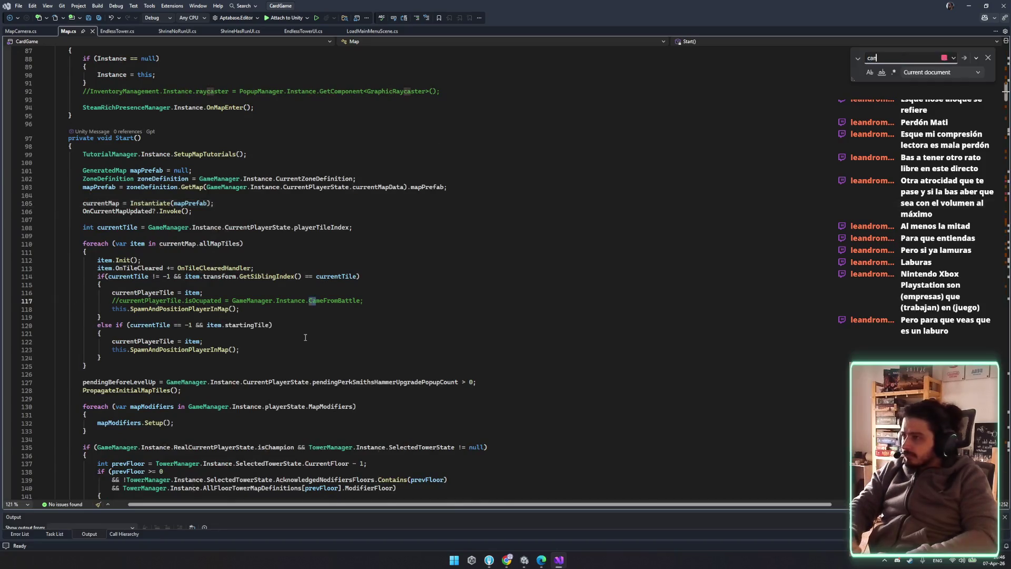
- Search Map.cs for 'camera' and highlight mapCamera on the SetupCamera call line
key(Return)
key(BackSpace)
text(me)
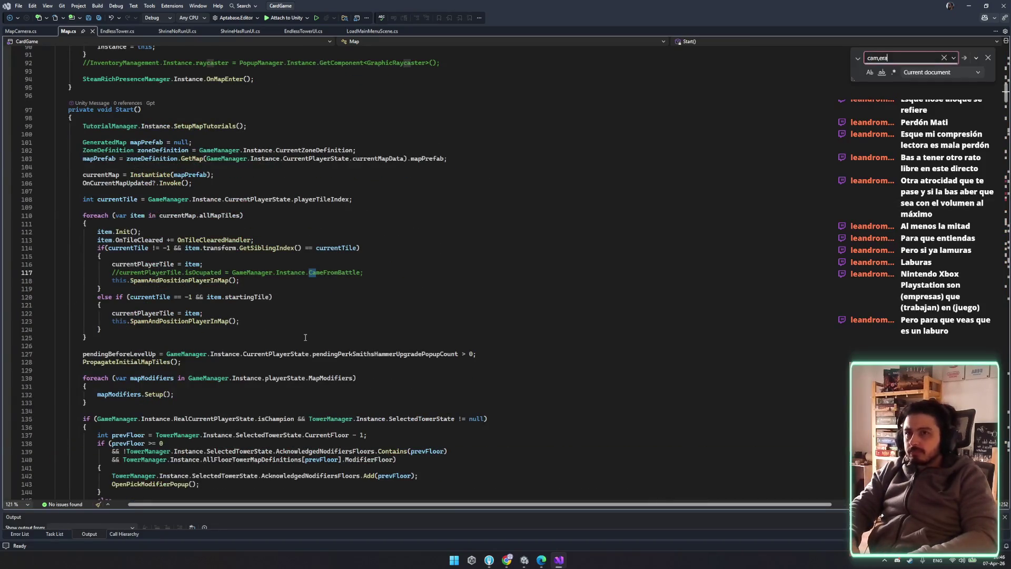
text(era)
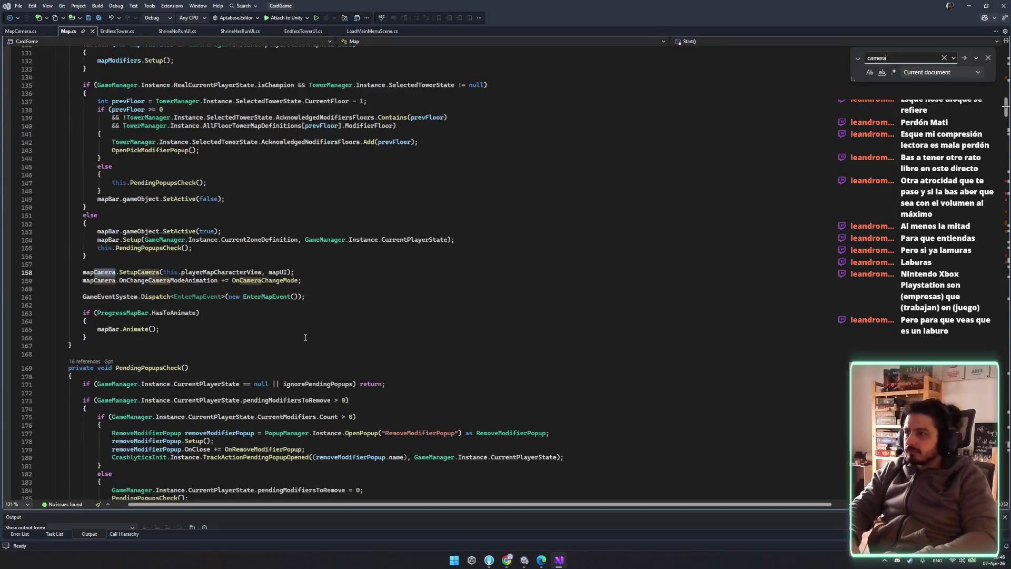
double_click(99, 280)
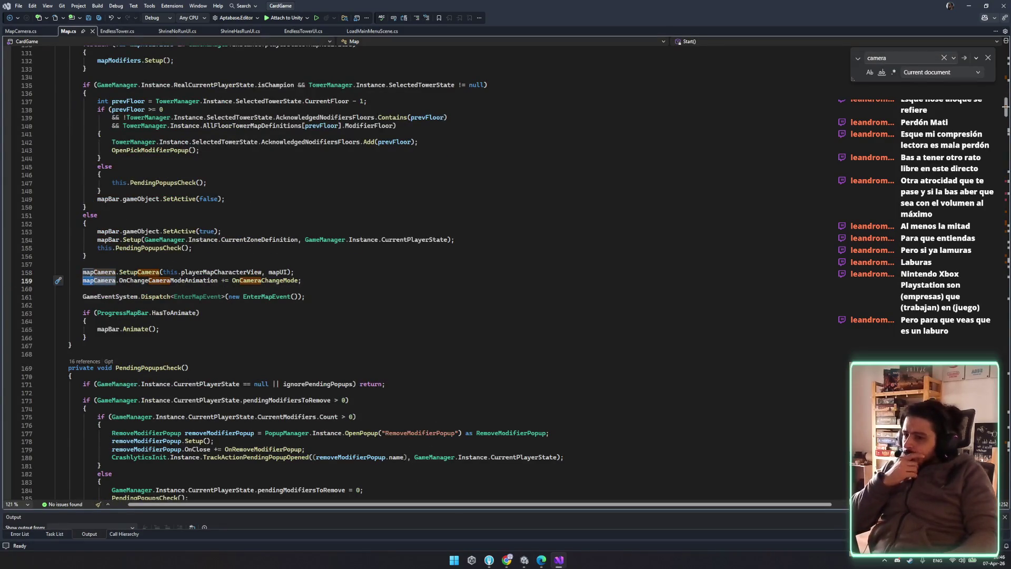
click(374, 423)
double_click(98, 272)
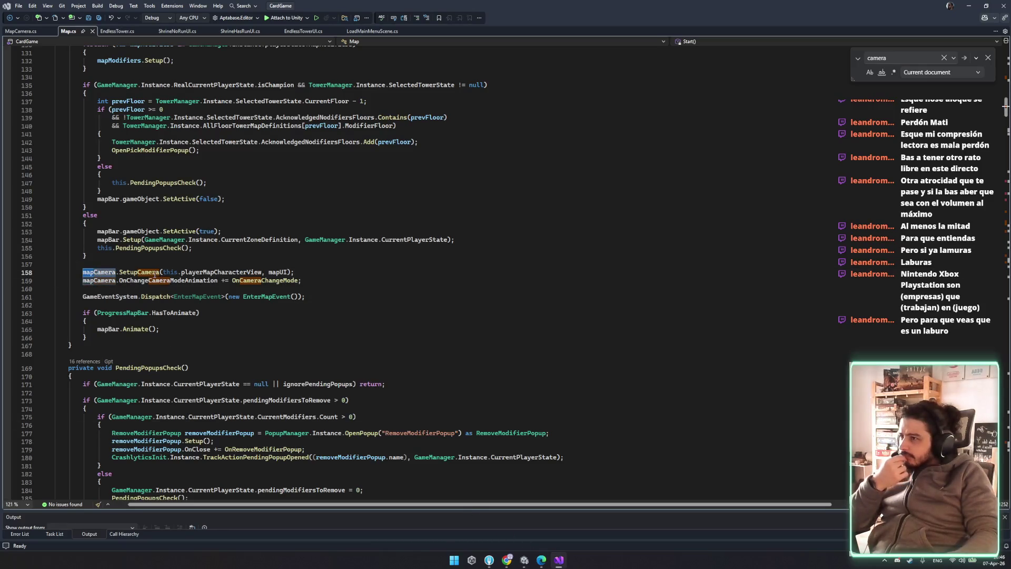
scroll(126, 281, down, 2)
scroll(126, 281, up, 2)
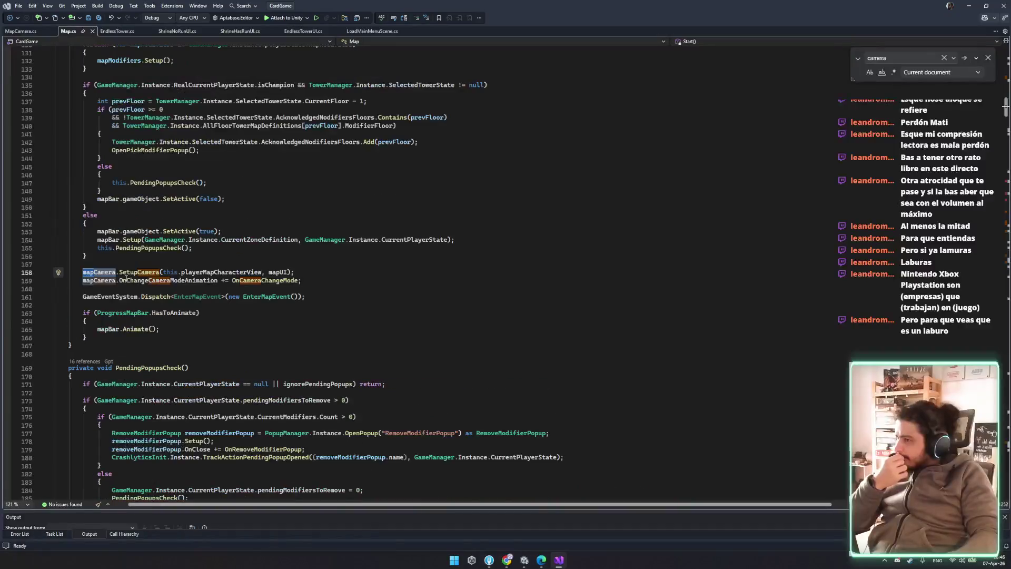
- Go from the line 158 SetupCamera call to its definition in MapCamera.cs and select its body
double_click(140, 272)
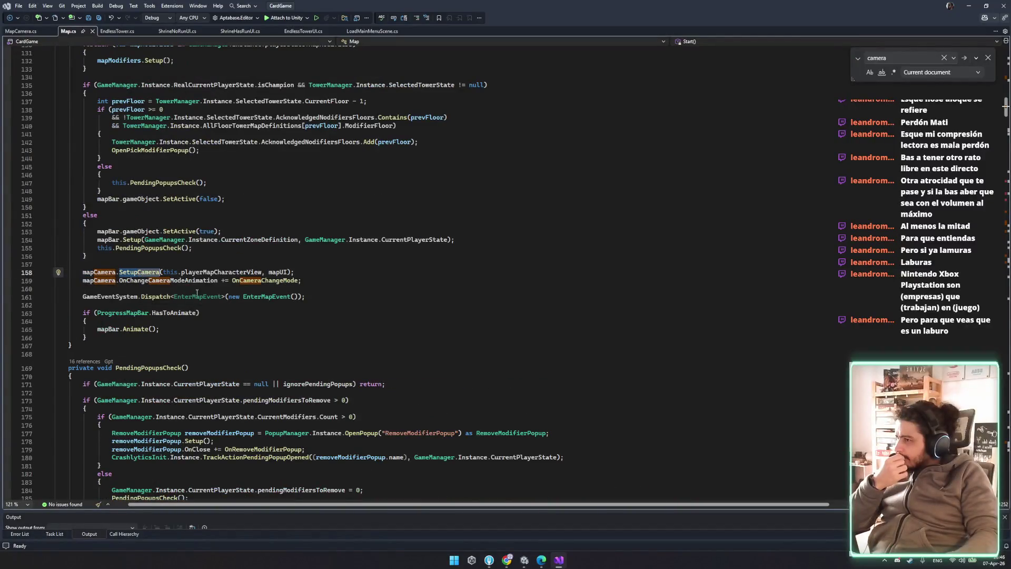
ctrl+click(151, 272)
mouse_move(55, 288)
mouse_down()
mouse_move(247, 321)
mouse_move(237, 337)
mouse_up()
click(178, 296)
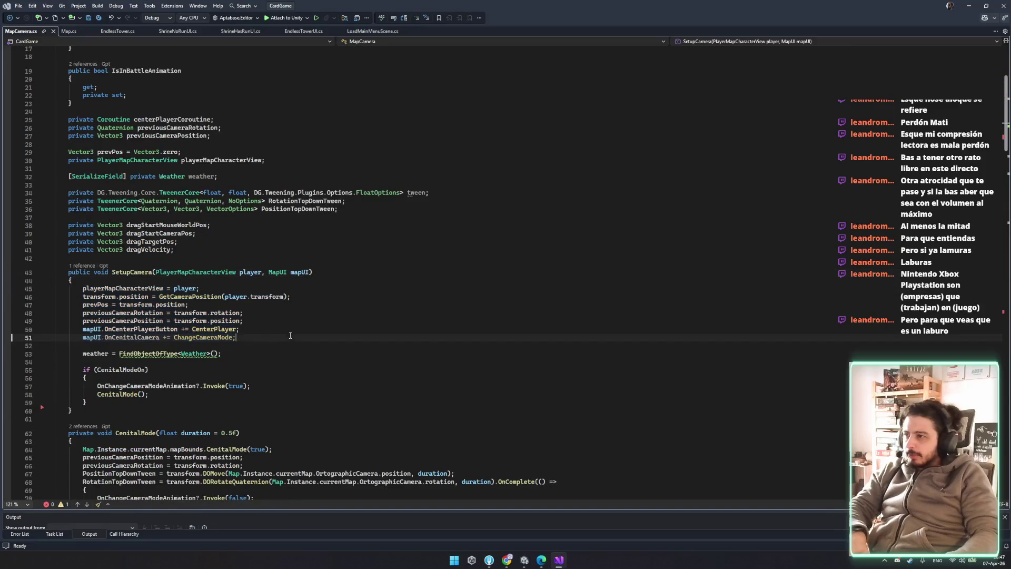
ctrl+click(178, 296)
key(Up)
key(Up)
key(Up)
key(ctrl+Left)
key(ctrl+Left)
key(ctrl+Left)
key(Down)
key(Down)
key(shift+Up)
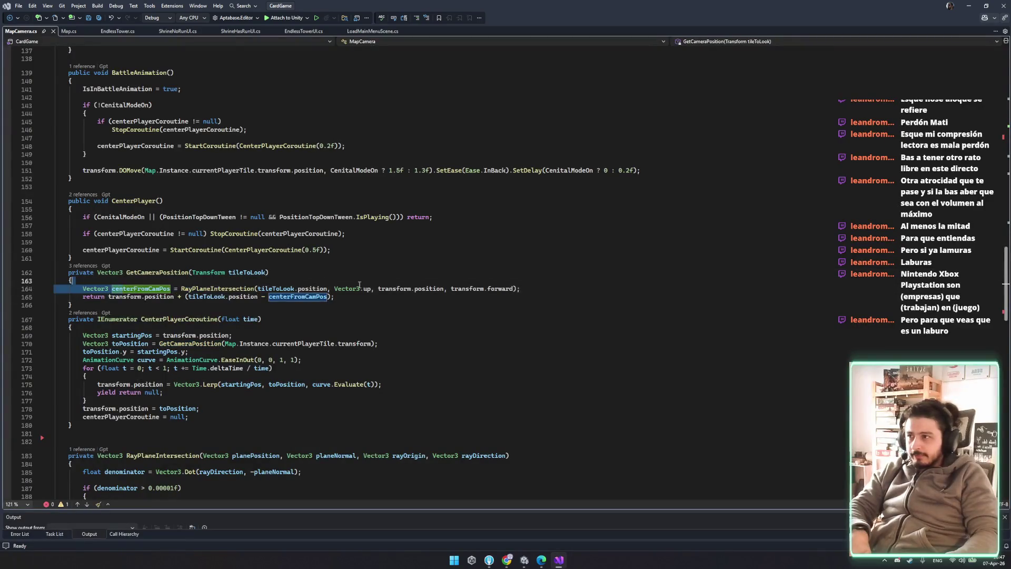
double_click(217, 288)
scroll(211, 343, down, 5)
drag(187, 369, 247, 418)
click(203, 159)
scroll(229, 334, up, 8)
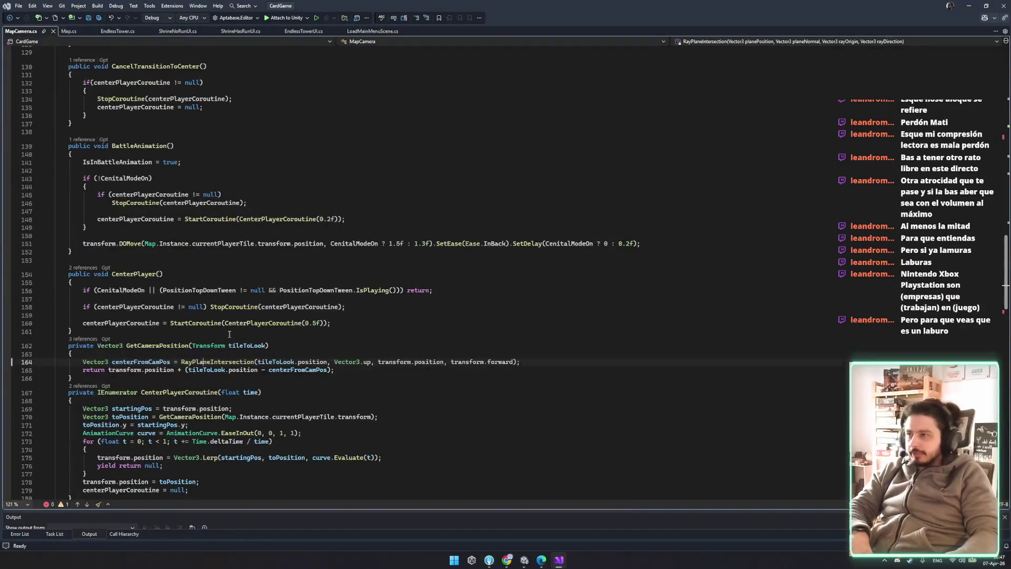
click(71, 31)
drag(83, 272, 300, 280)
key(ctrl+c)
click(309, 282)
key(Escape)
key(Down)
scroll(347, 342, down, 7)
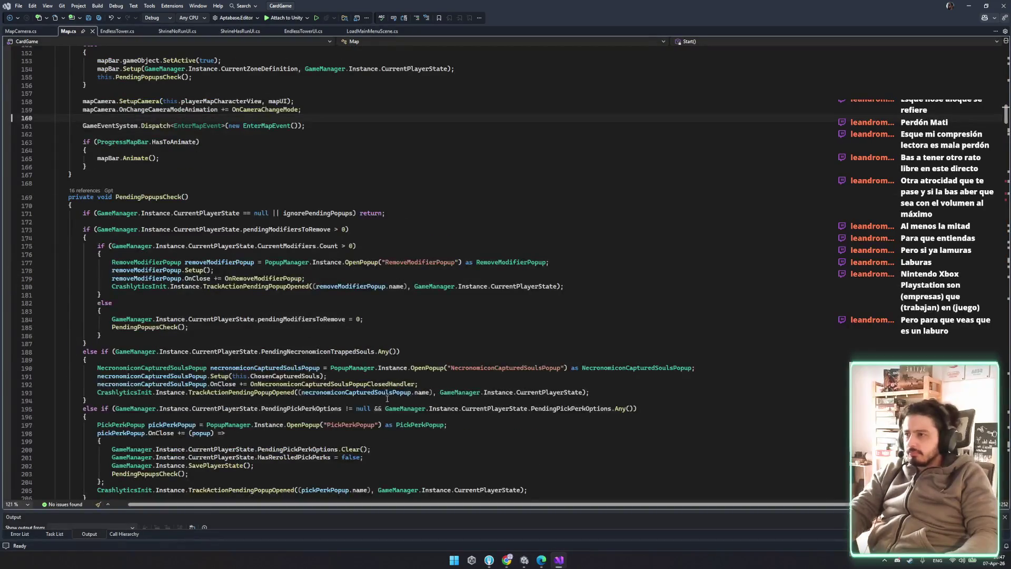
scroll(299, 365, up, 4)
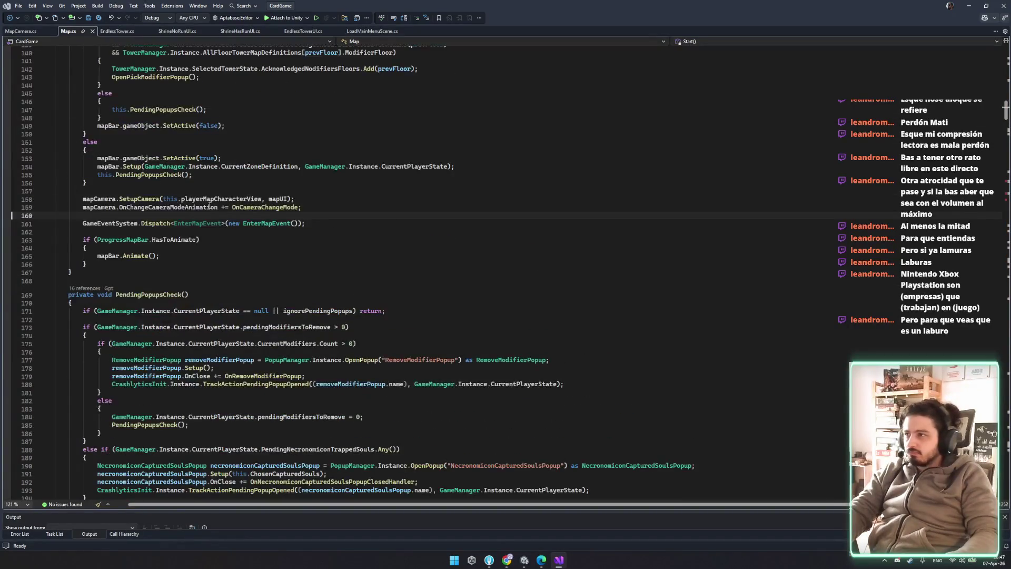
click(149, 199)
ctrl+click(151, 200)
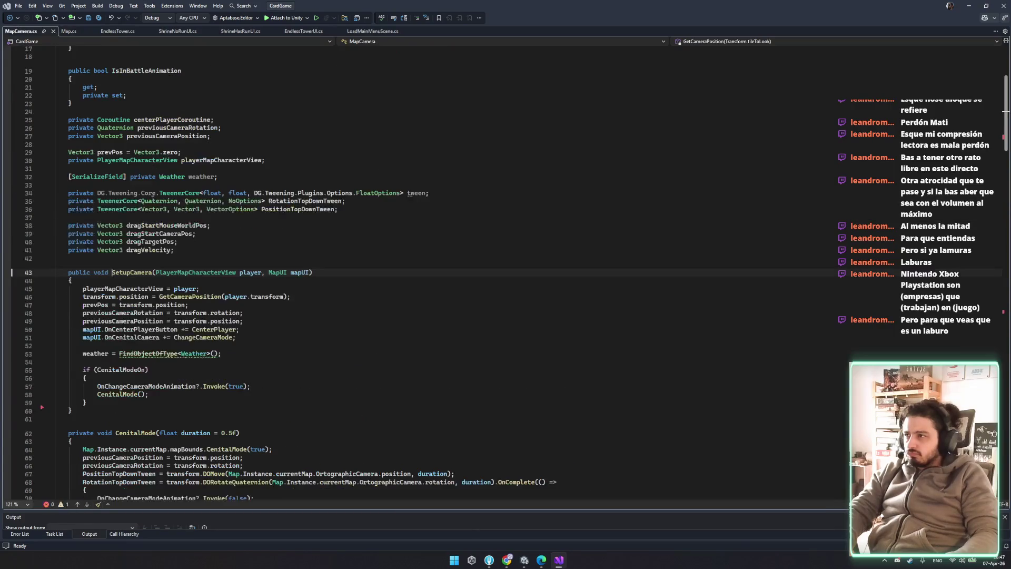
mouse_move(74, 281)
mouse_down()
mouse_move(163, 312)
mouse_move(76, 297)
mouse_move(300, 300)
mouse_up()
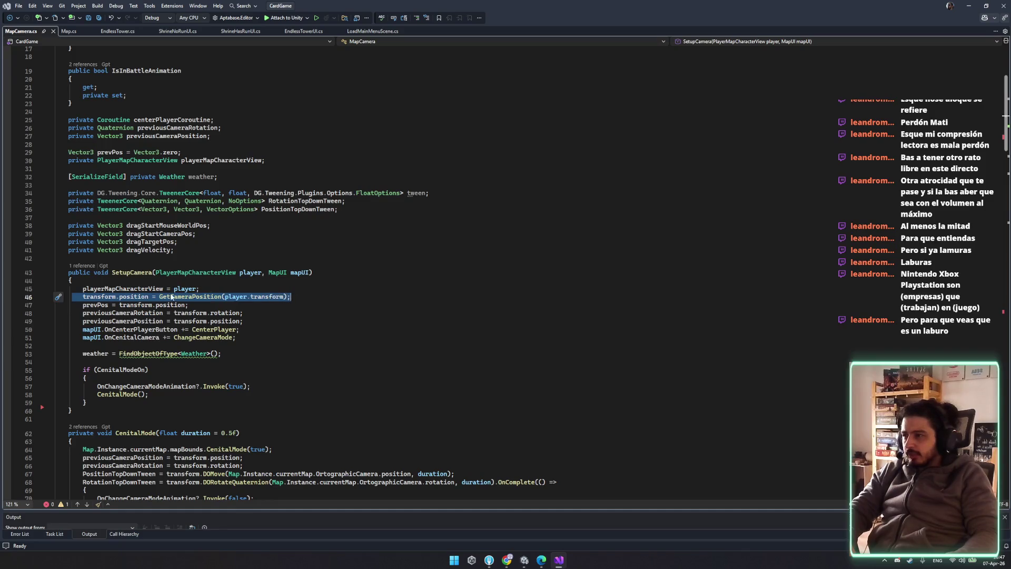
double_click(189, 296)
click(338, 297)
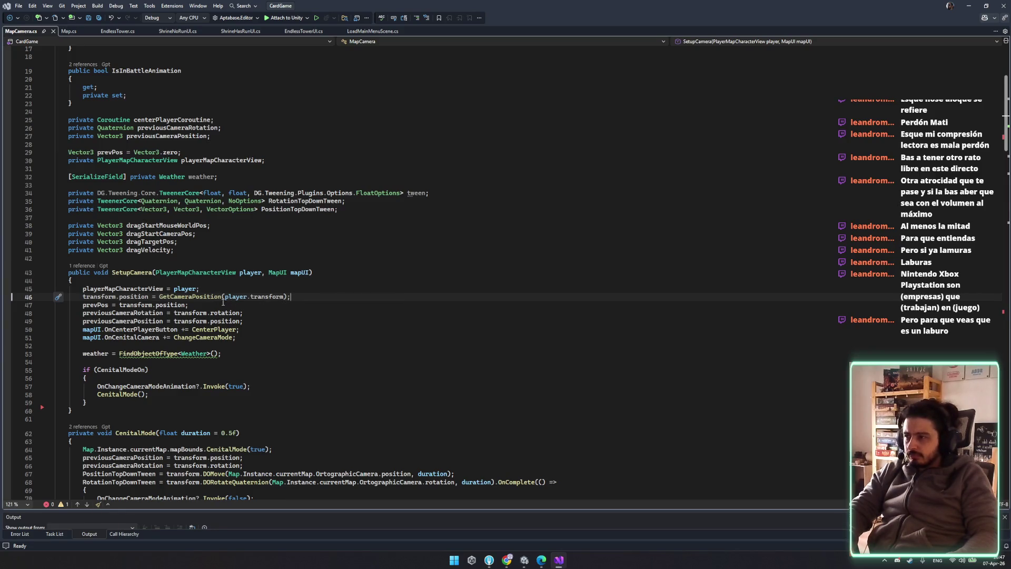
- Remove the mapCamera.SetupCamera and OnCameraChangeMode lines from the end of Start() and save
click(85, 265)
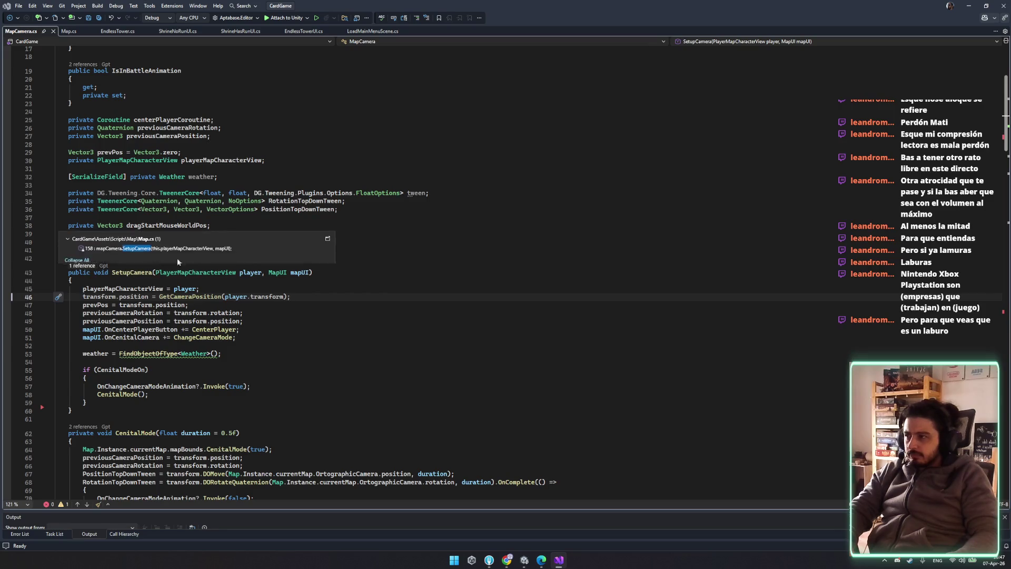
double_click(212, 240)
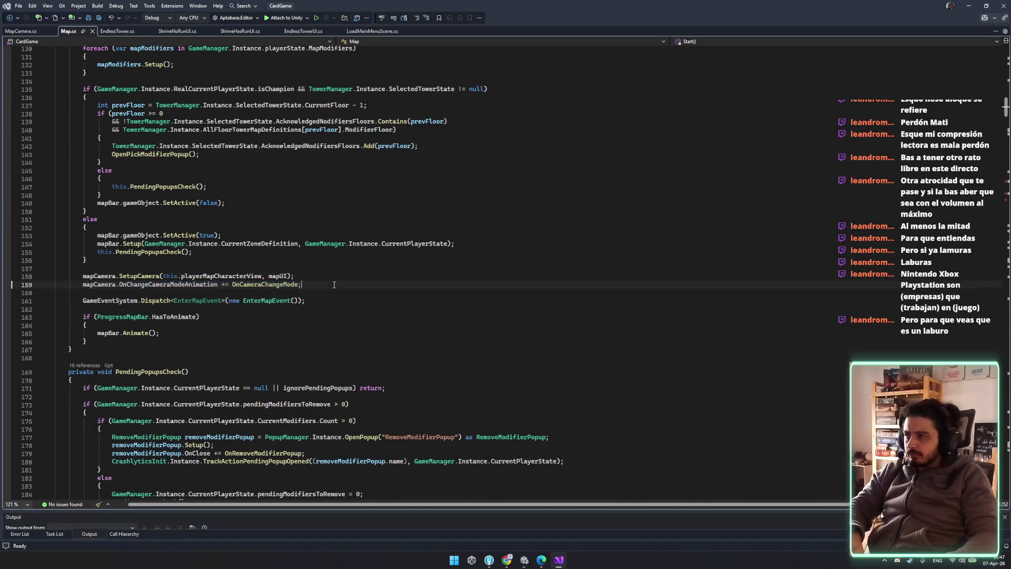
key(shift+Down)
key(Delete)
key(ctrl+s)
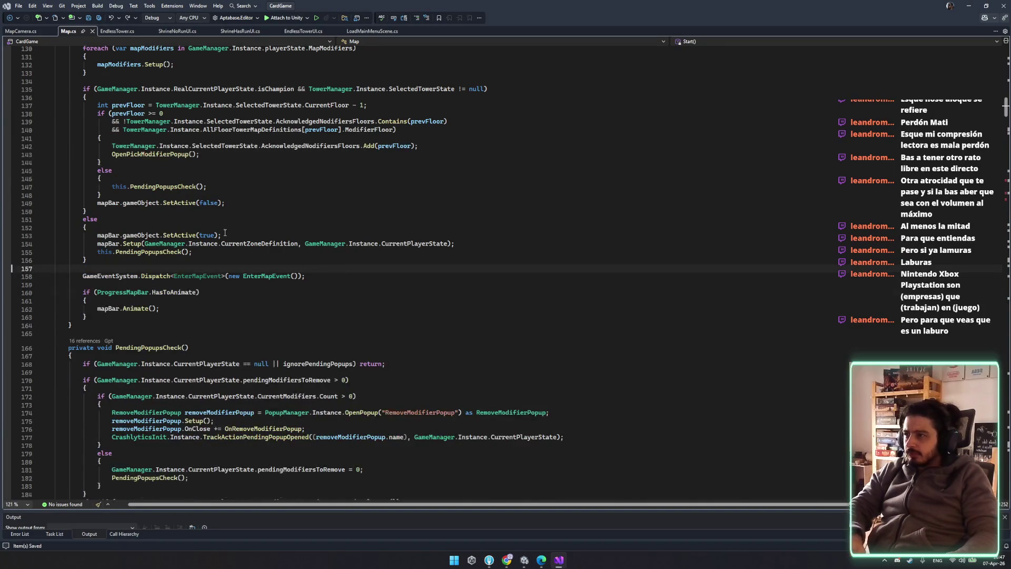
- Paste both mapCamera lines right after the tile foreach loop, drop the extra blank line, save
scroll(170, 219, up, 6)
scroll(186, 230, up, 2)
click(118, 260)
double_click(243, 287)
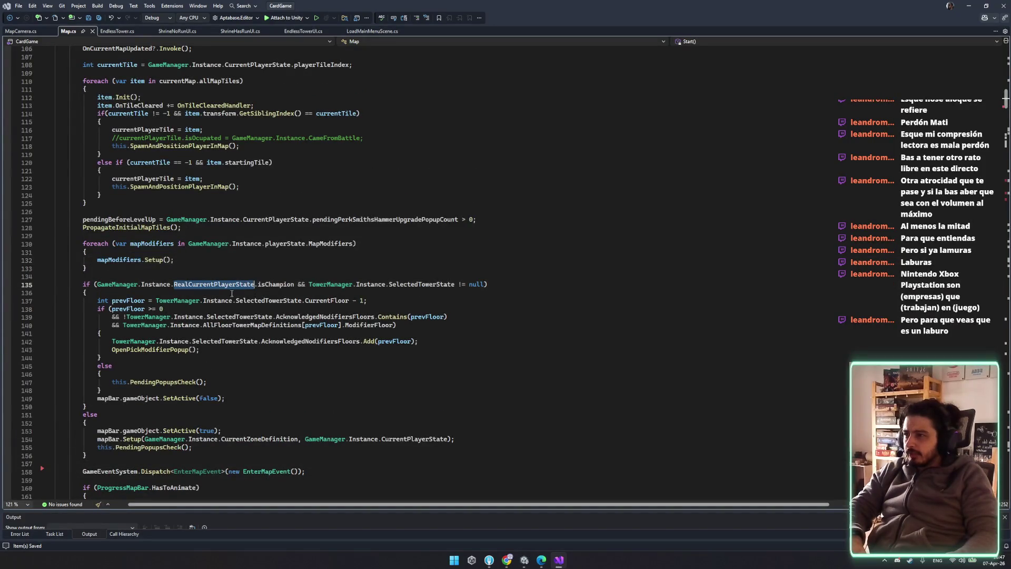
scroll(170, 251, up, 2)
click(160, 252)
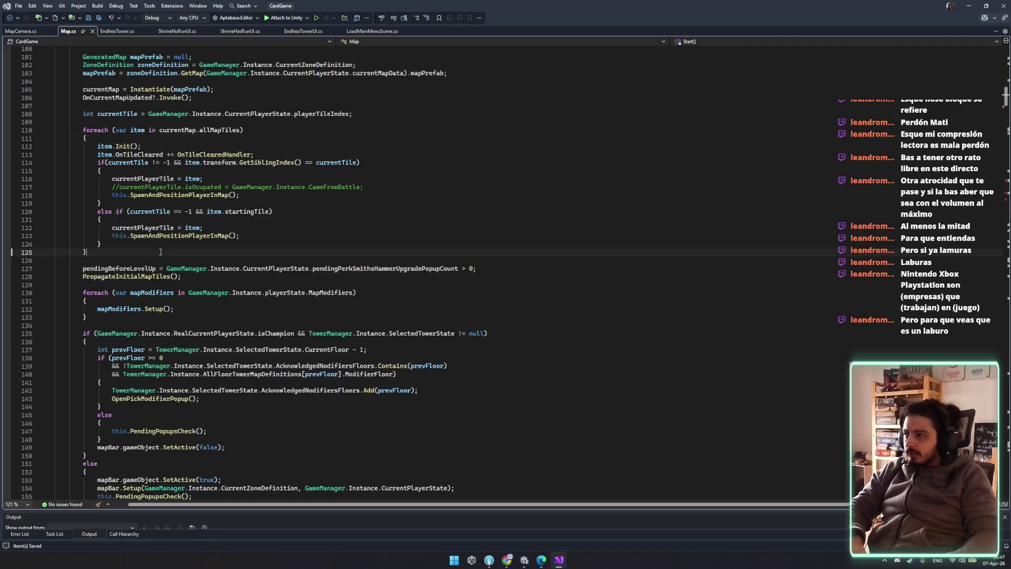
key(Return)
key(Return)
key(ctrl+v)
key(Return)
key(BackSpace)
key(ctrl+s)
key(Up)
key(Up)
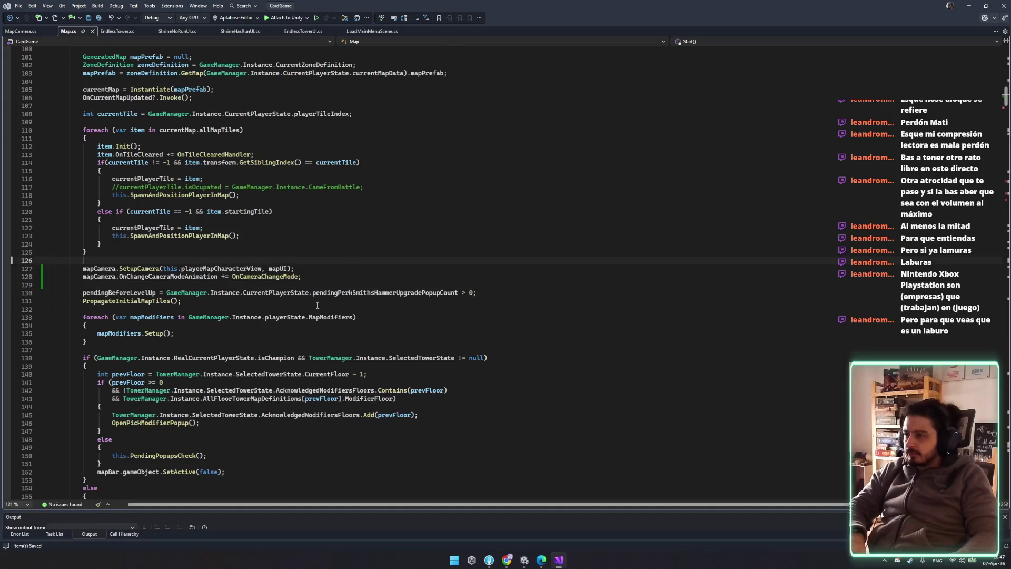
- Review the rearranged Start() code, then switch over to the Unity editor
scroll(209, 377, down, 4)
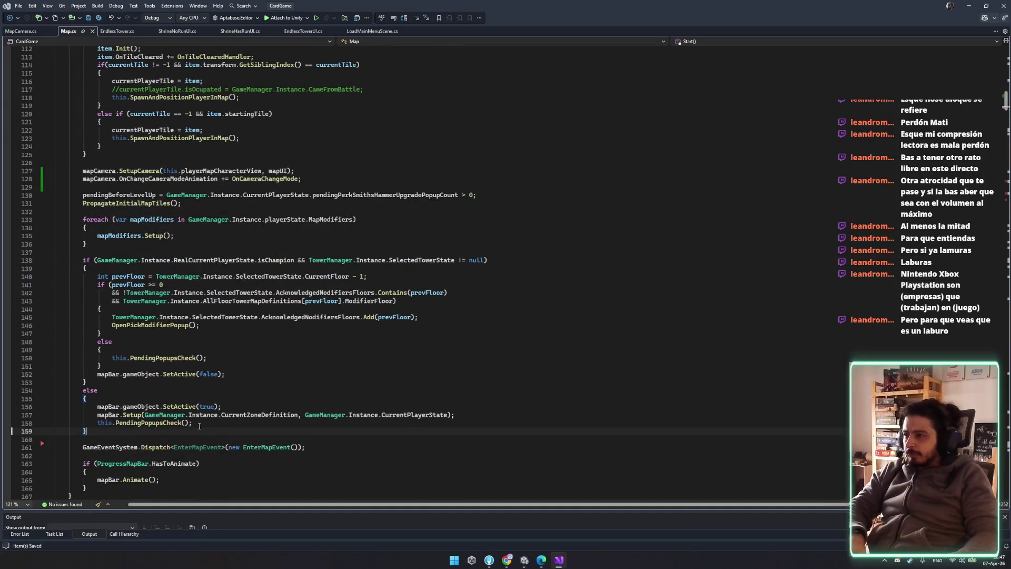
click(283, 448)
scroll(284, 450, down, 5)
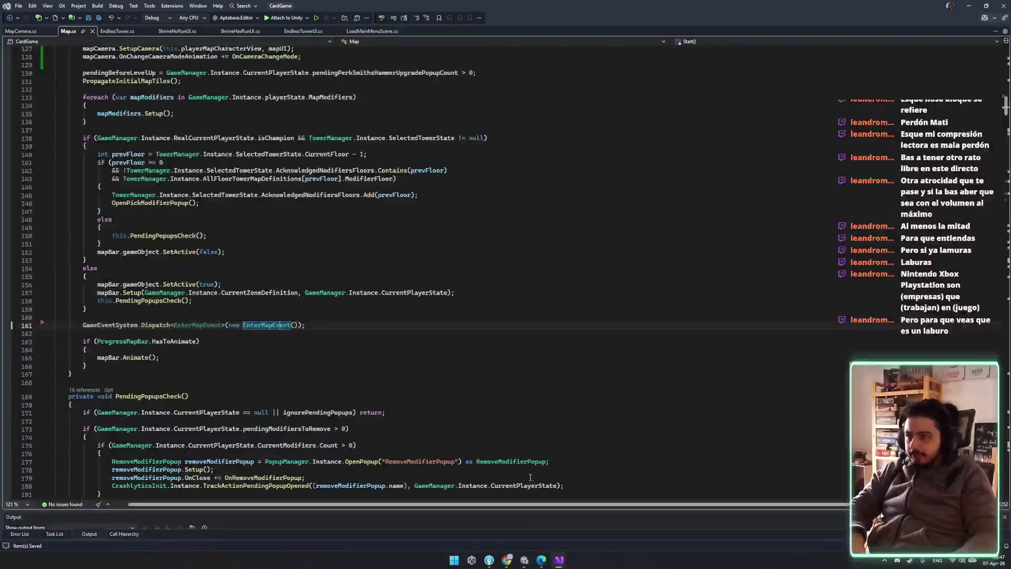
mouse_move(542, 561)
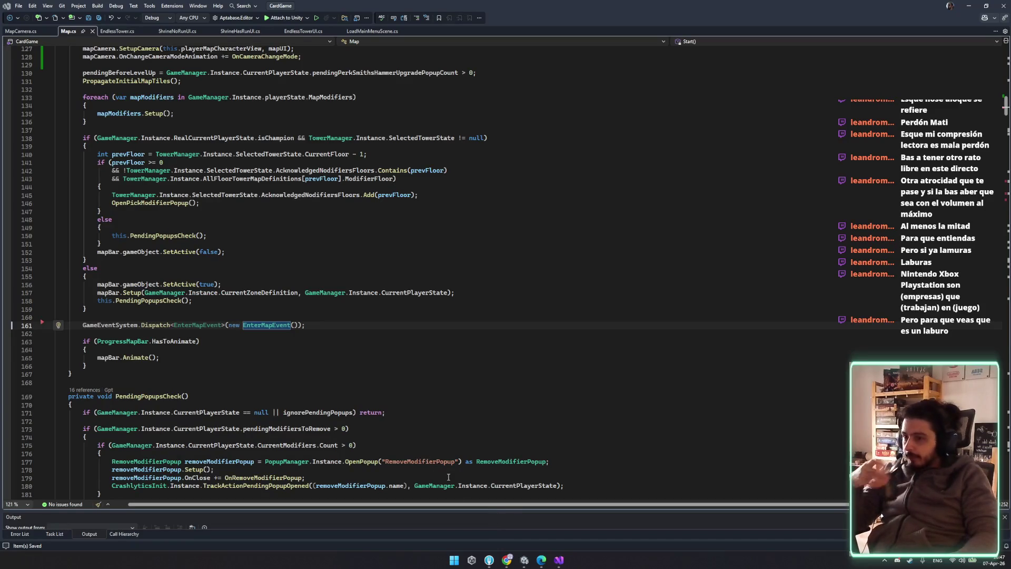
key(alt+Tab)
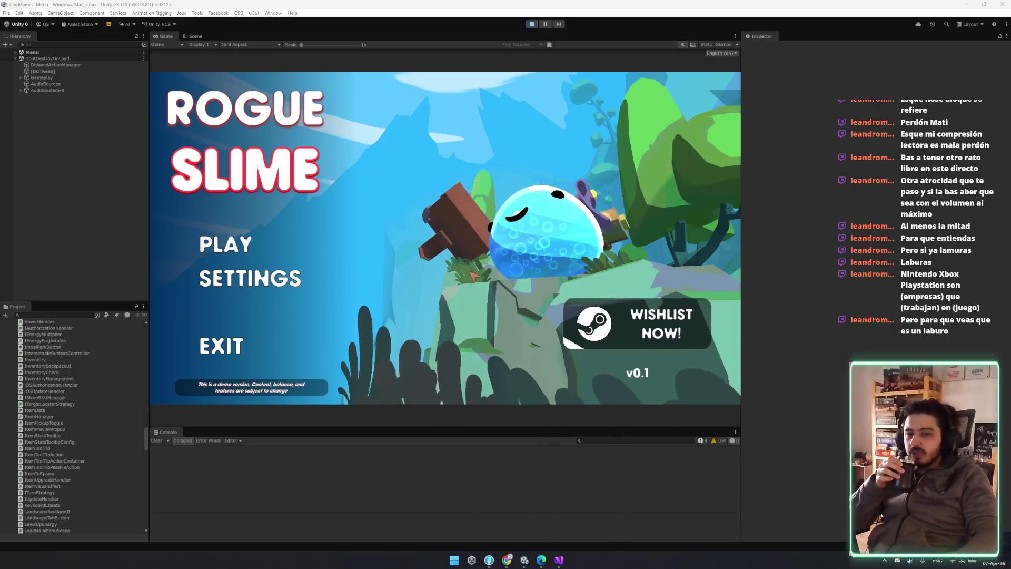
- Start the game from the main menu, leave the City for the map, and cancel the Flygoo encounter
click(287, 234)
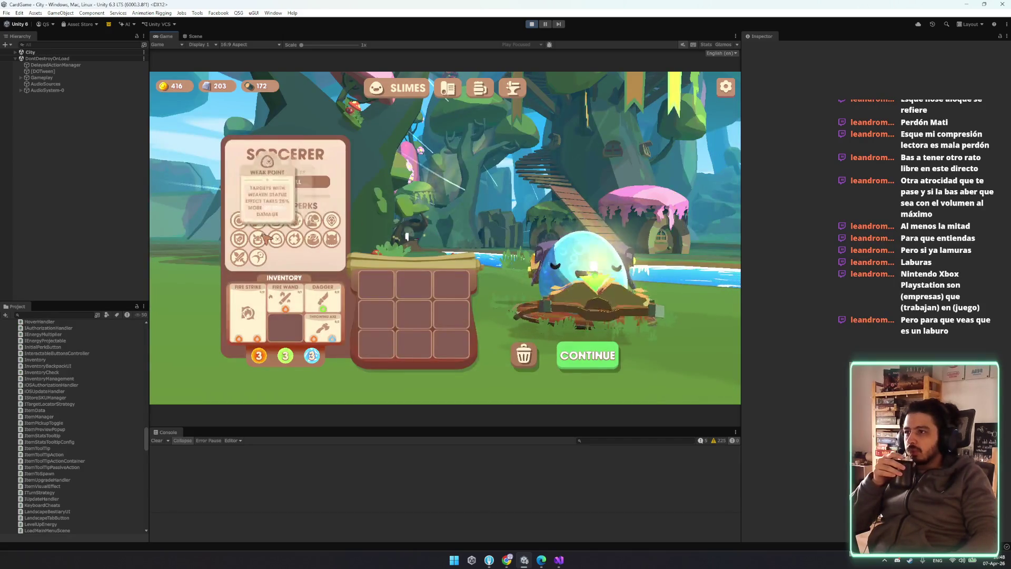
click(588, 355)
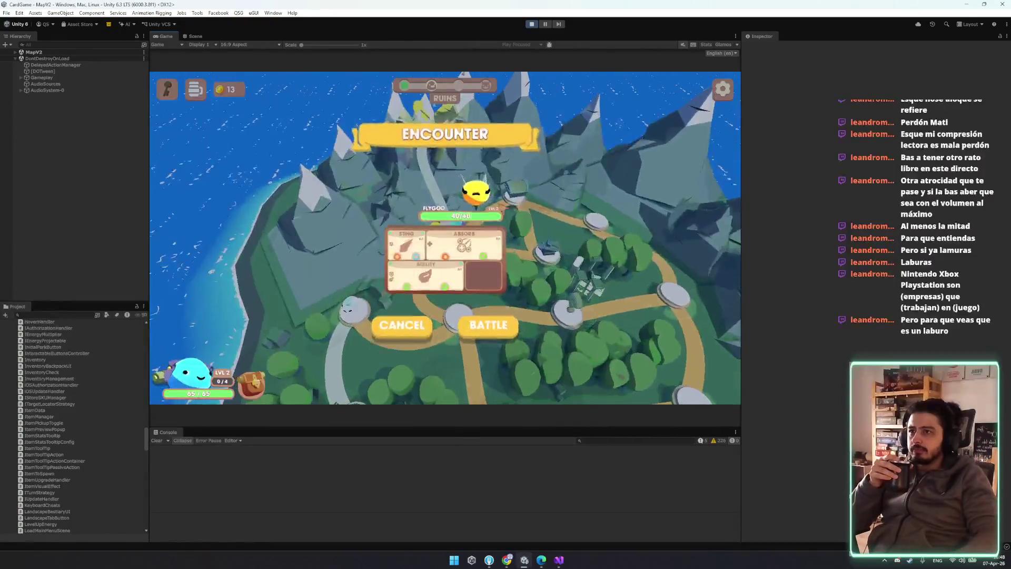
click(724, 93)
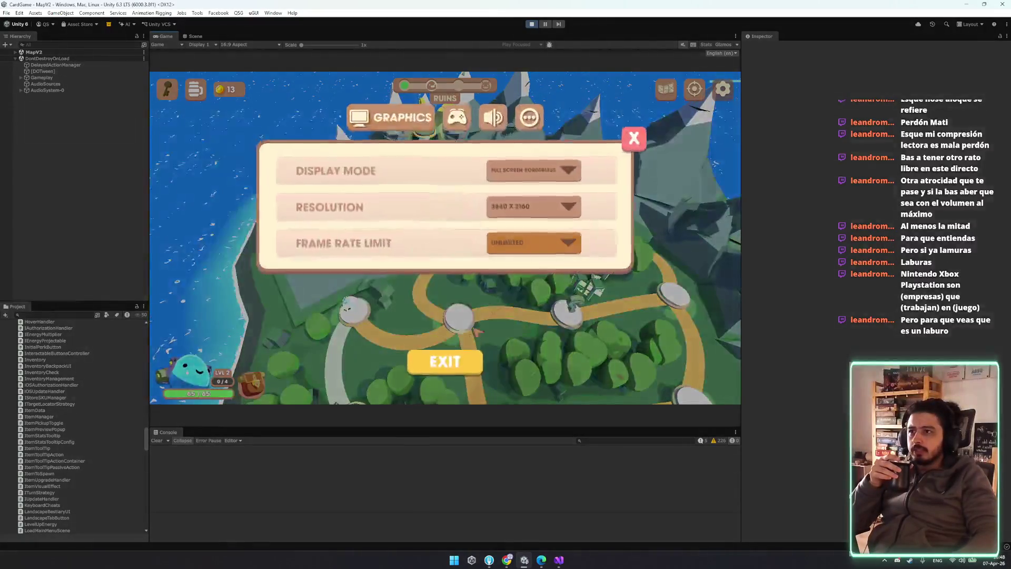
- Exit the run with YES to reload it, then cancel the encounter on the island map
click(458, 361)
click(463, 261)
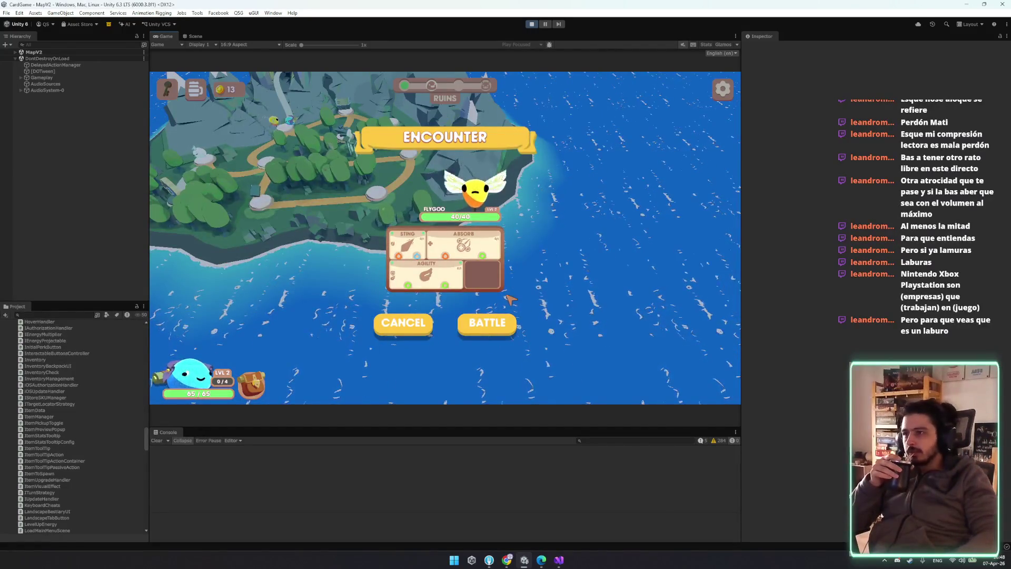
click(399, 326)
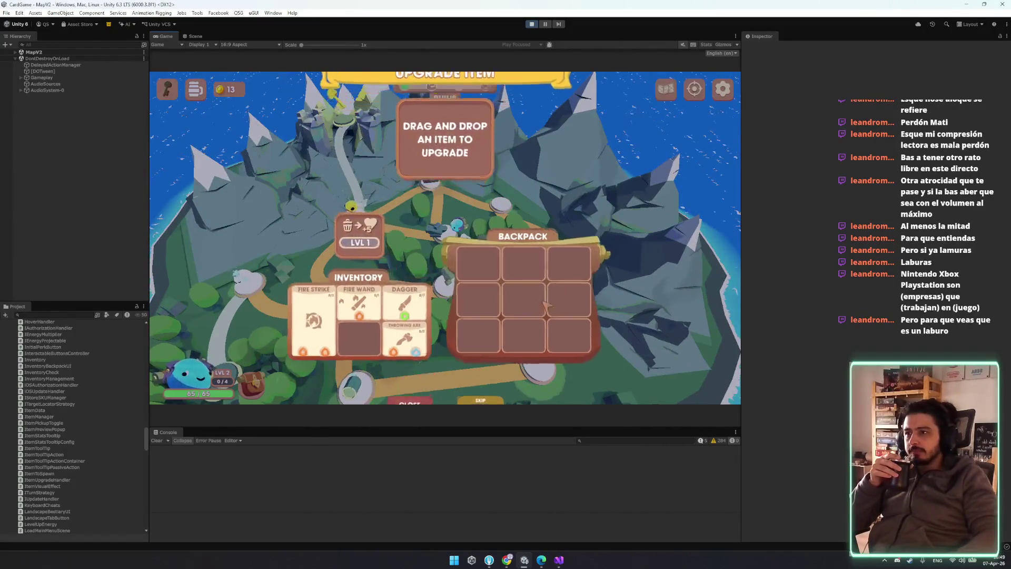
- Quit the game again and bring up the in-game settings panel over the Ruins map
key(Escape)
key(Escape)
key(Escape)
click(479, 278)
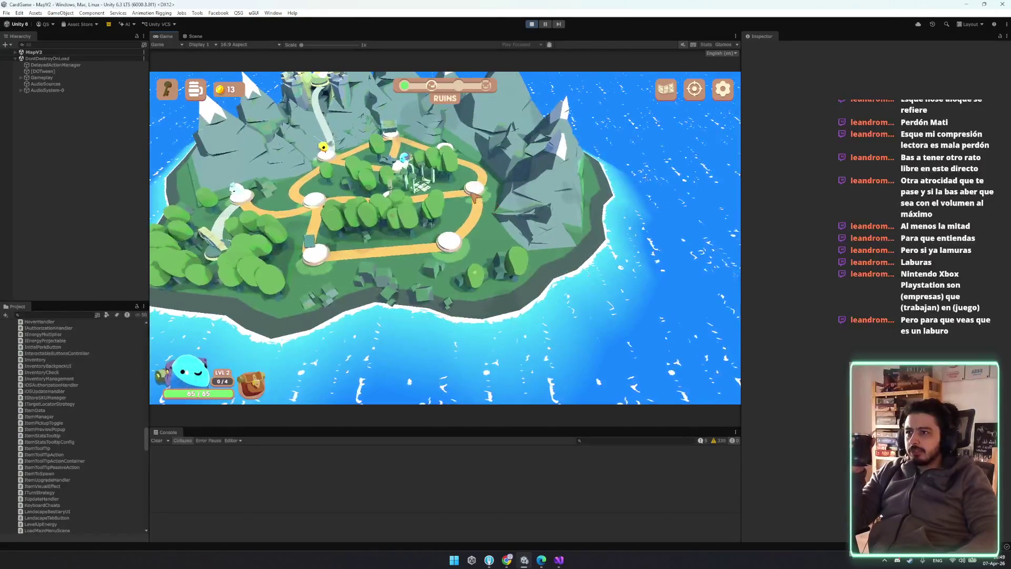
click(723, 99)
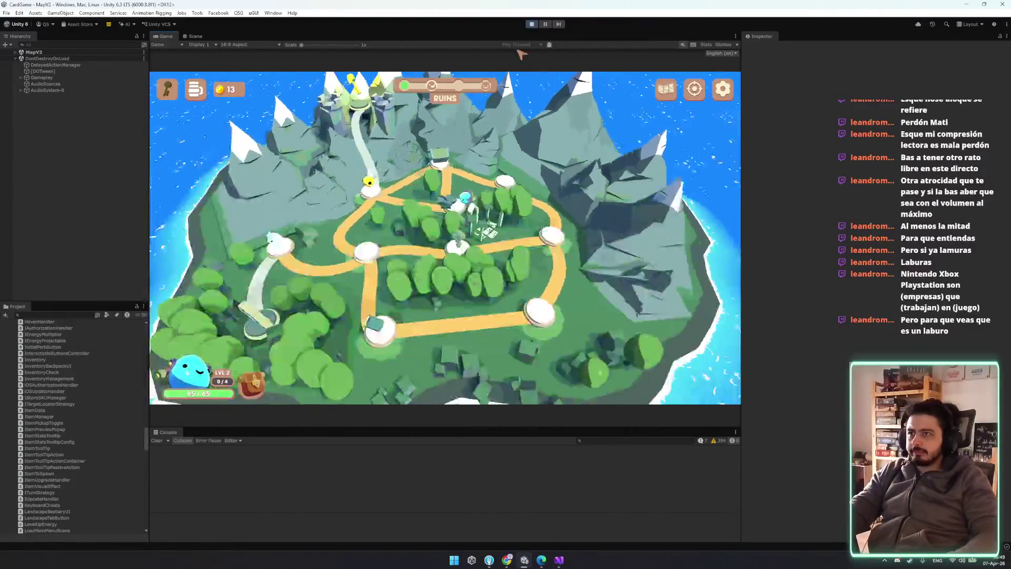
click(723, 89)
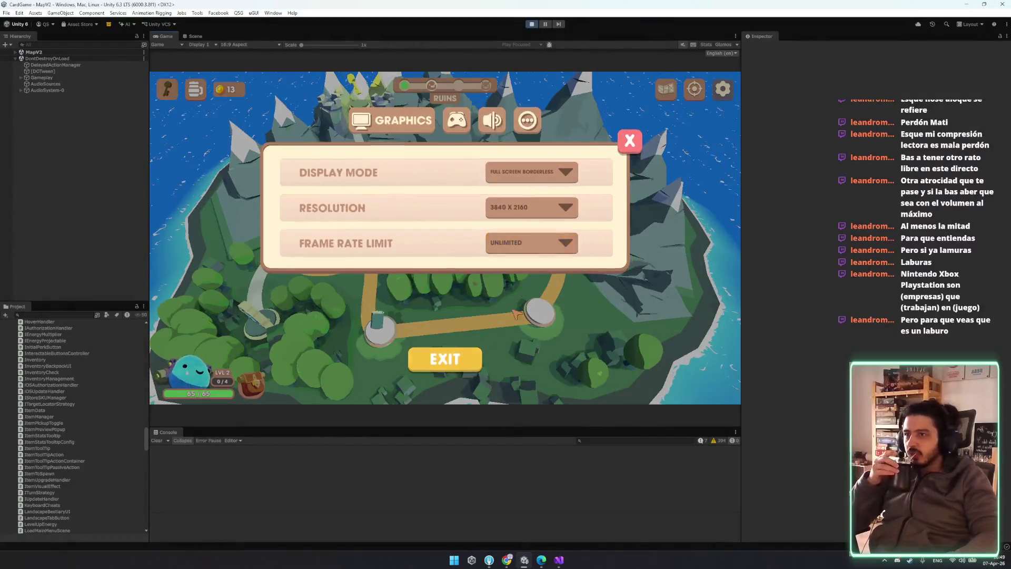
- Exit the run, unmute the game audio and confirm quitting back to the Rogue Slime main menu
click(459, 362)
click(473, 274)
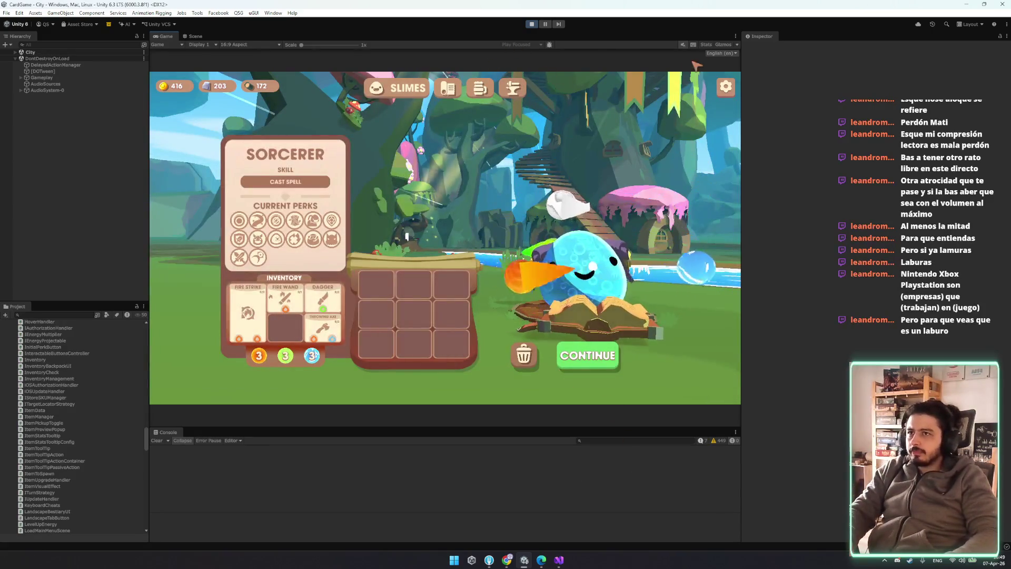
click(684, 46)
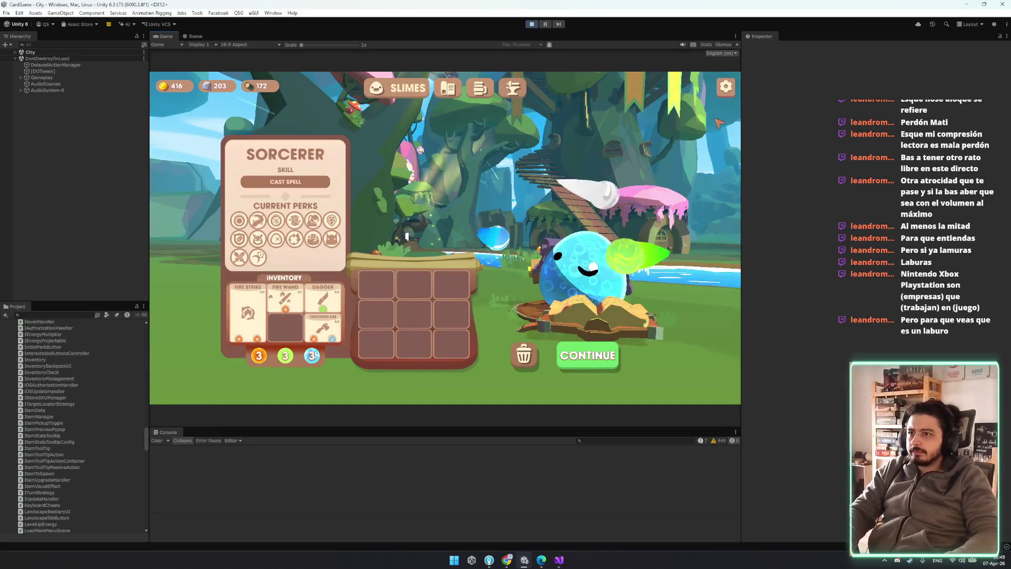
click(448, 88)
key(Escape)
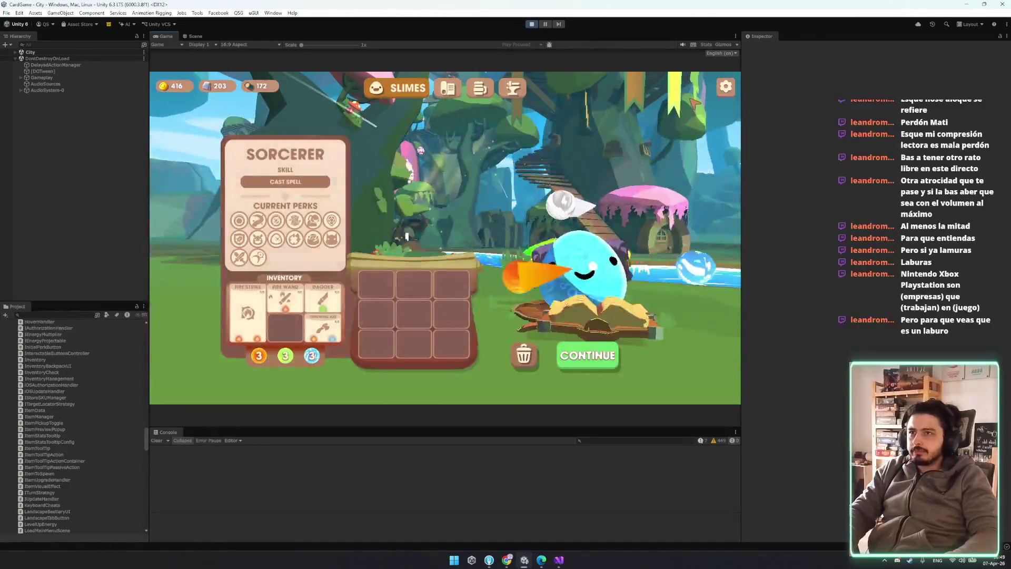
key(Escape)
key(Escape)
click(483, 277)
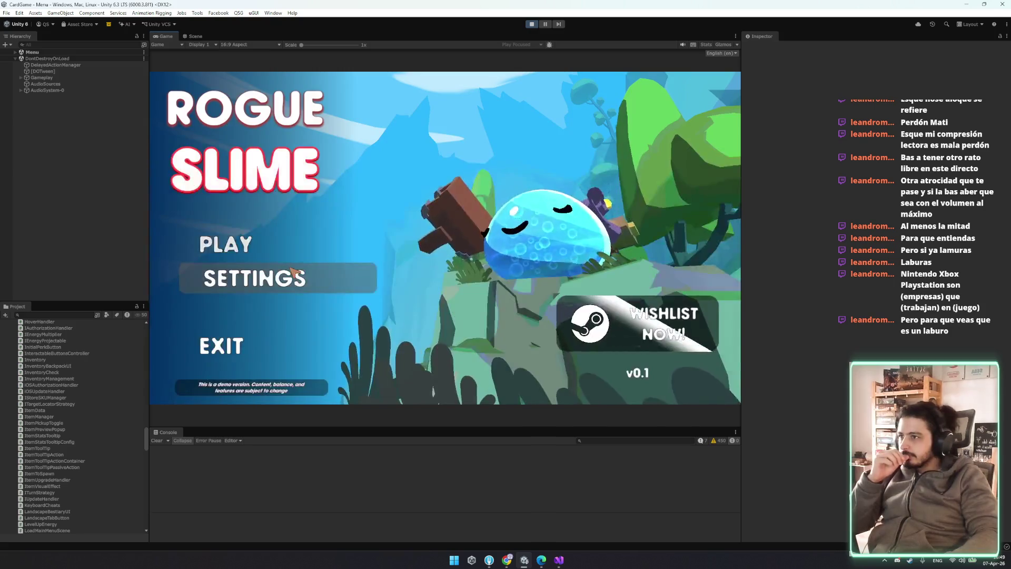
- Set Master volume to 100% and Music to 0% in the Audio settings, then start playing
key(Return)
click(462, 120)
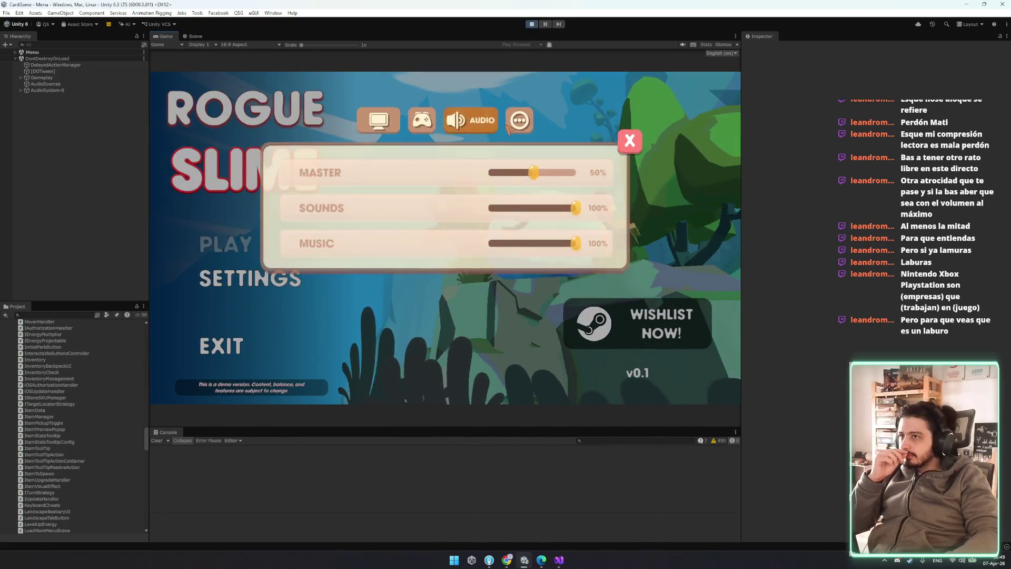
drag(546, 177, 591, 174)
mouse_move(575, 207)
mouse_down()
mouse_move(400, 210)
mouse_move(584, 210)
mouse_up()
drag(562, 246, 489, 243)
key(Escape)
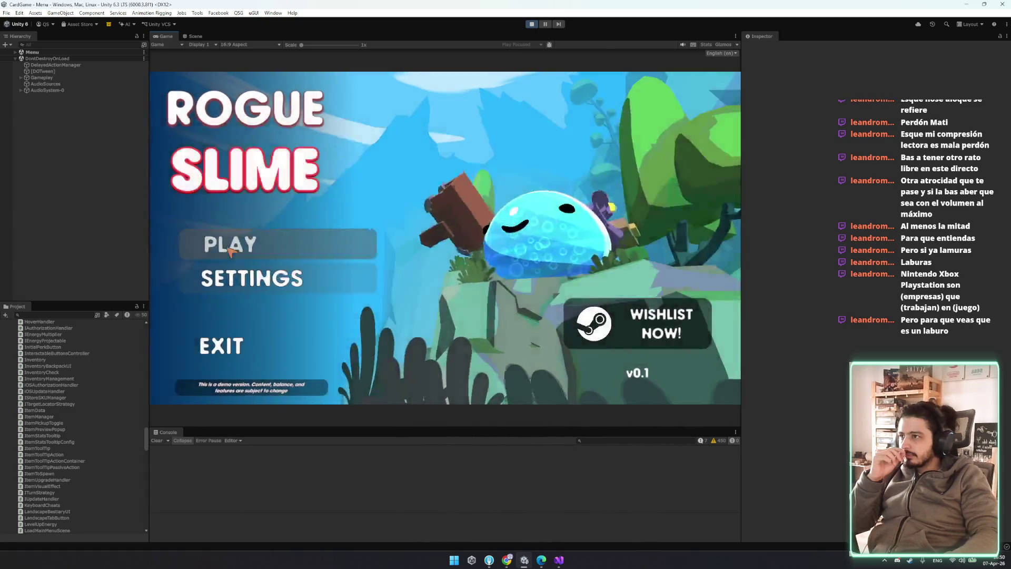
click(237, 247)
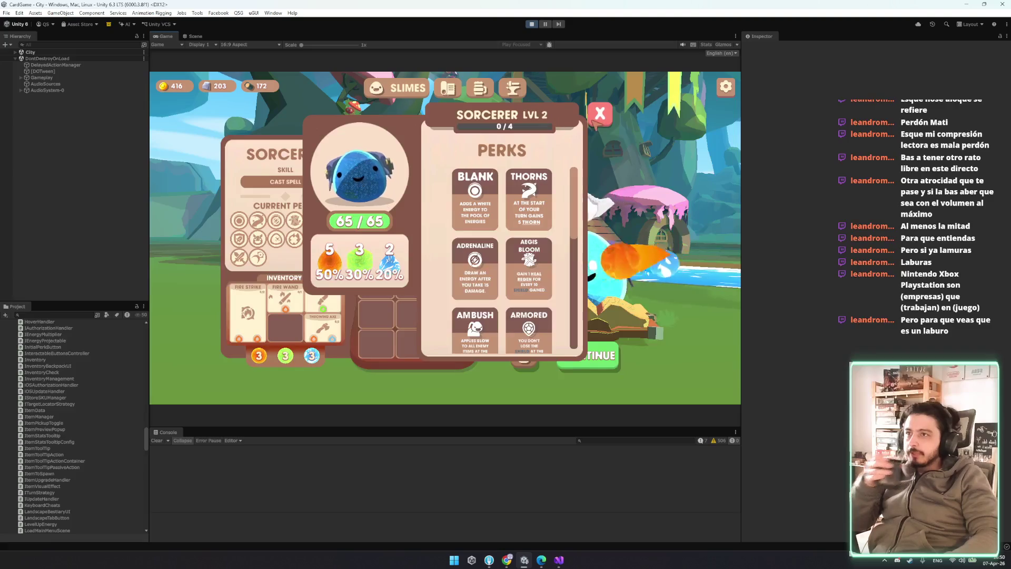
- Close the Sorcerer LVL 2 perks popup, then bring up the browser with the Trello board
click(423, 231)
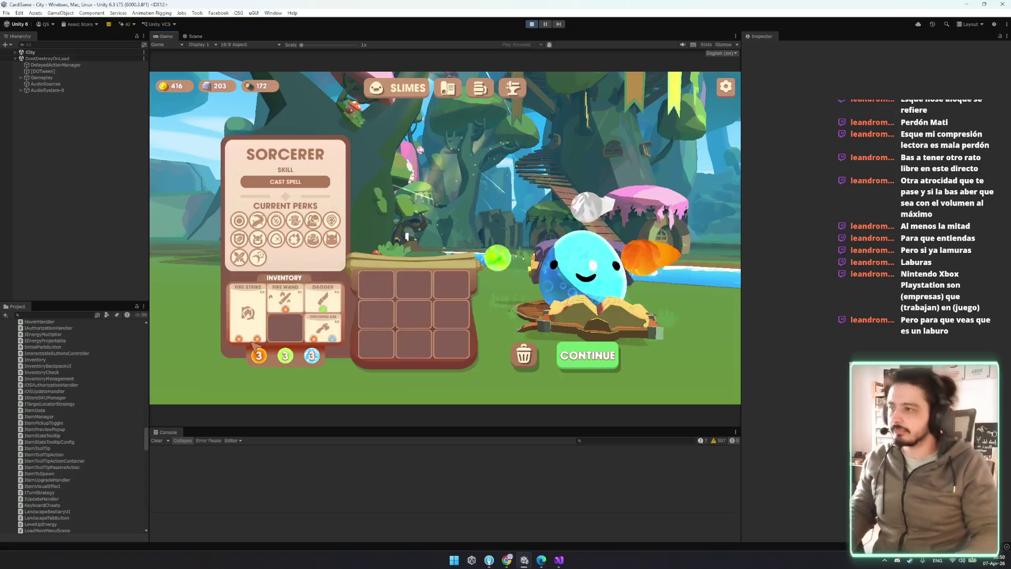
mouse_move(231, 335)
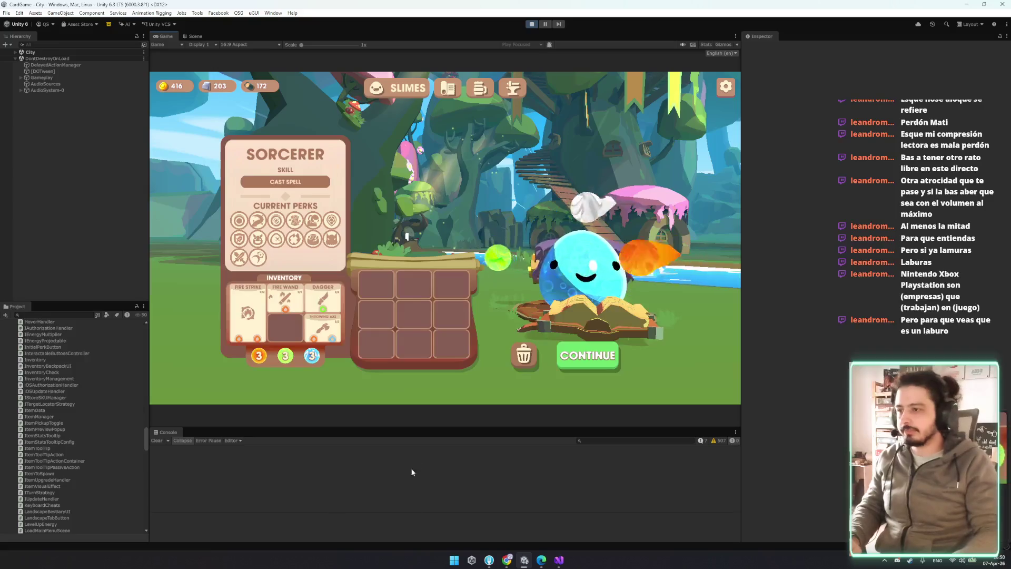
click(504, 562)
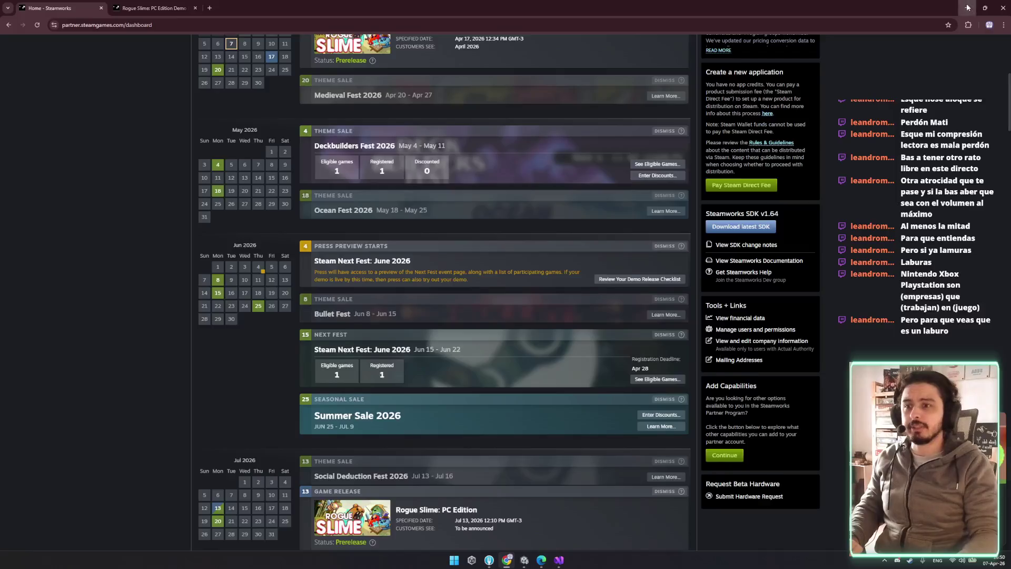
click(967, 7)
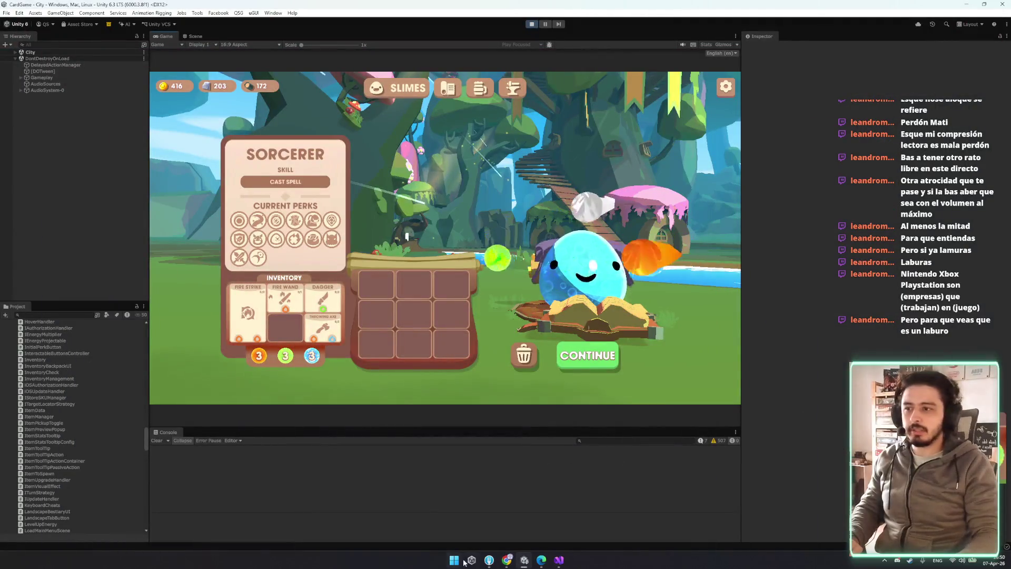
click(541, 560)
click(540, 561)
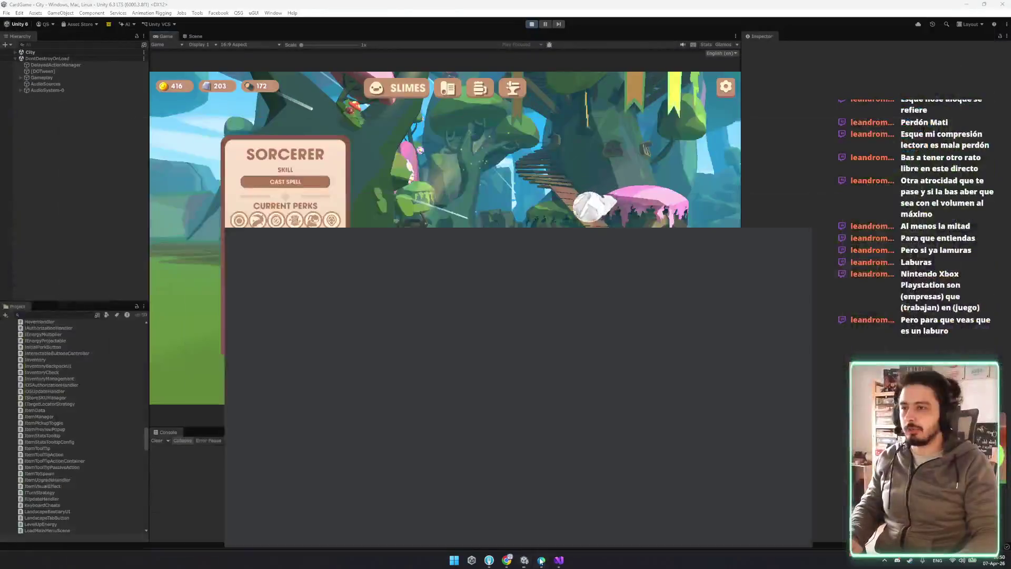
- Paste the screenshot into POLISH STEAM and replace its image.png title with the Spanish bug note
key(ctrl+v)
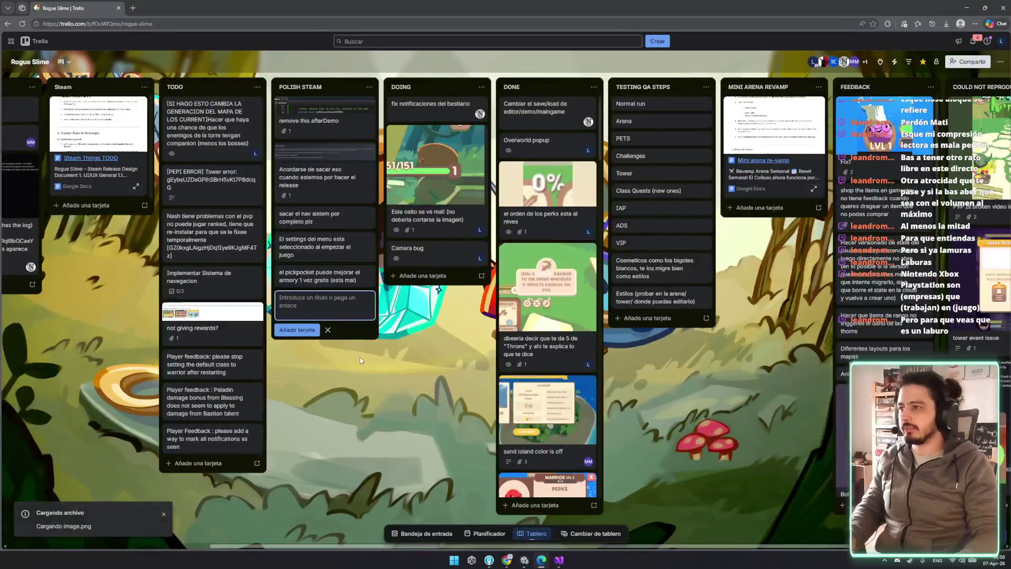
click(326, 315)
click(394, 113)
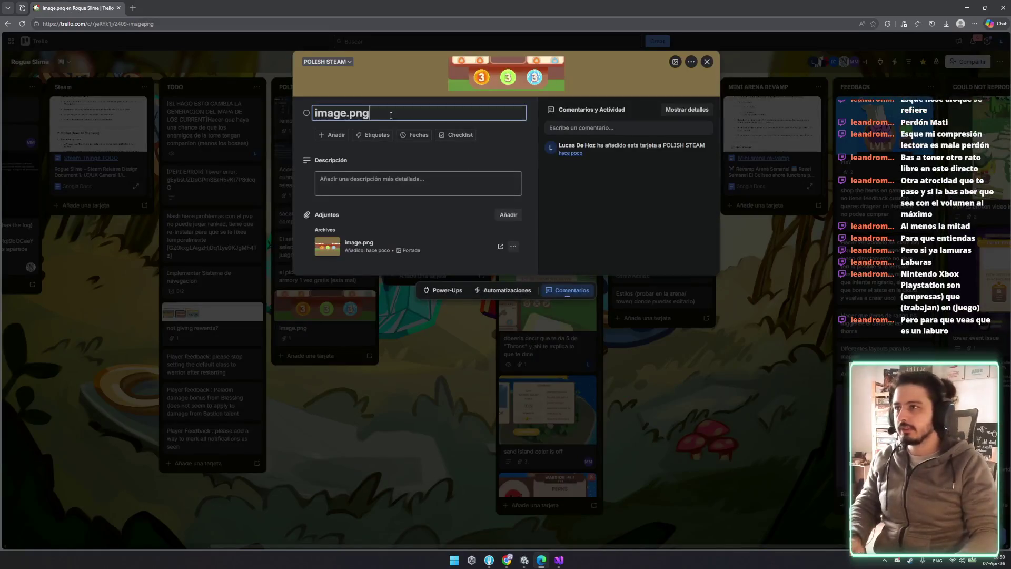
key(Home)
text(E)
key(Delete)
key(Delete)
key(Delete)
text(sto no s)
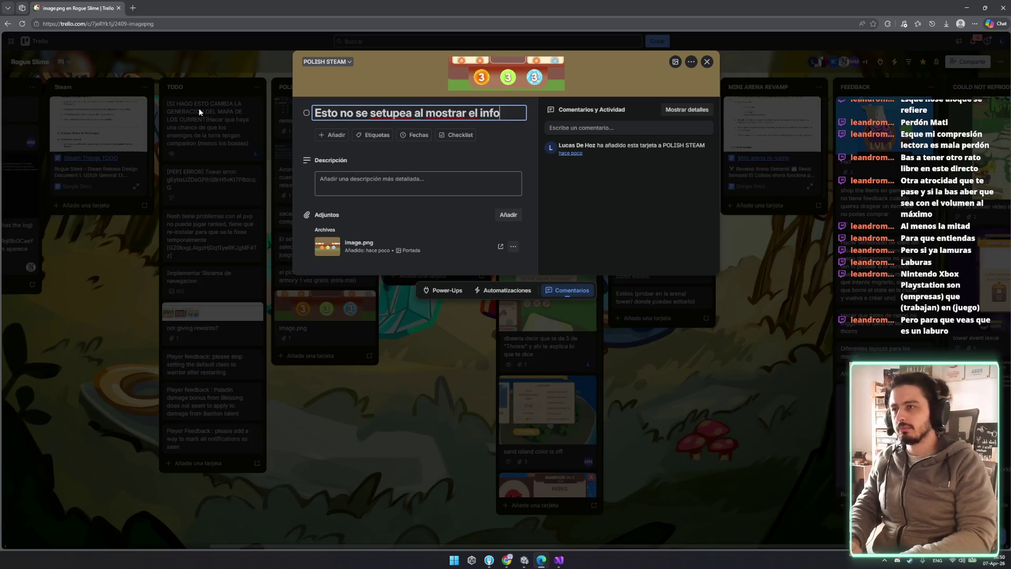
text(de la run de)
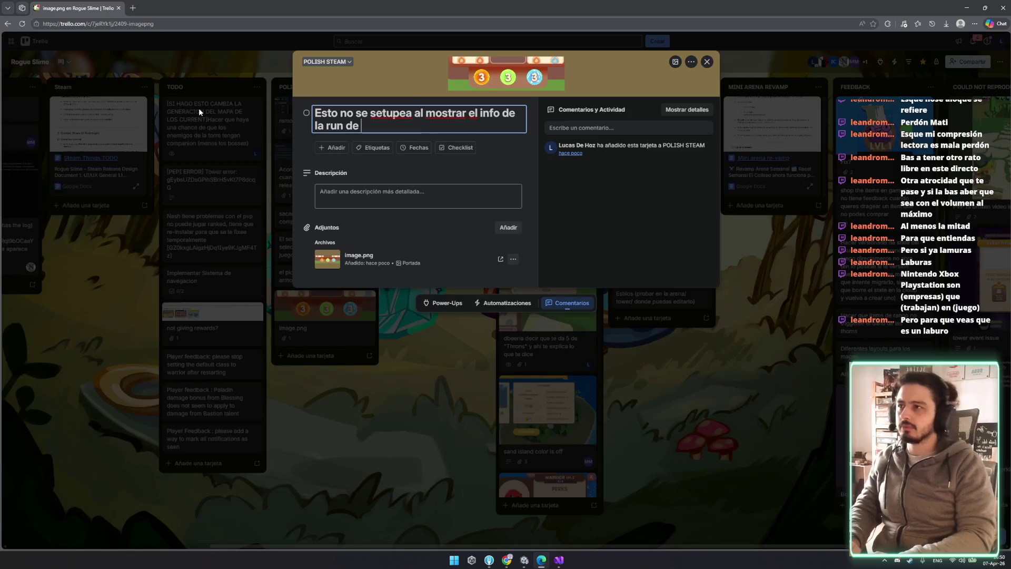
key(BackSpace)
key(BackSpace)
key(BackSpace)
text(que esta)
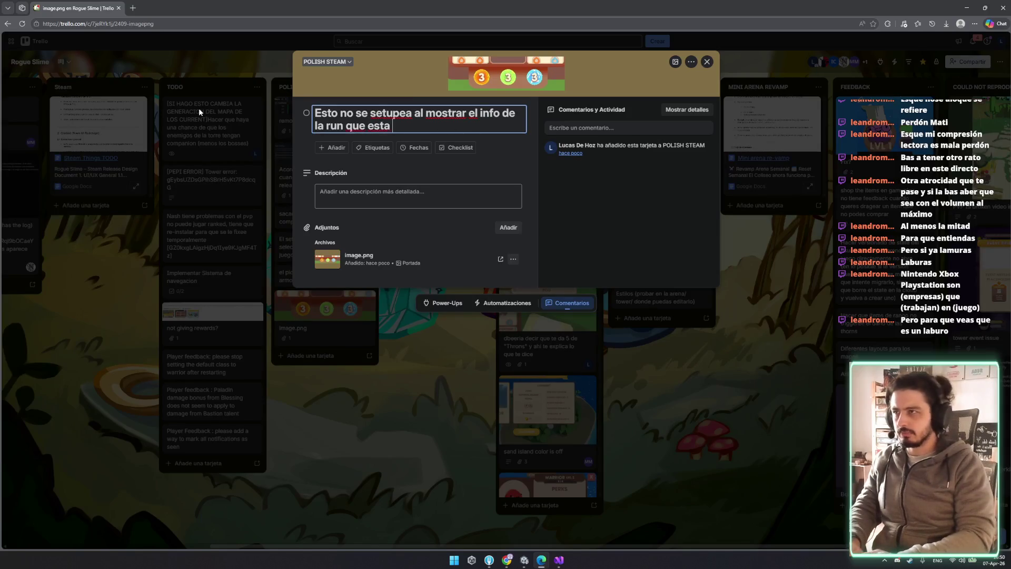
text(o)
key(Return)
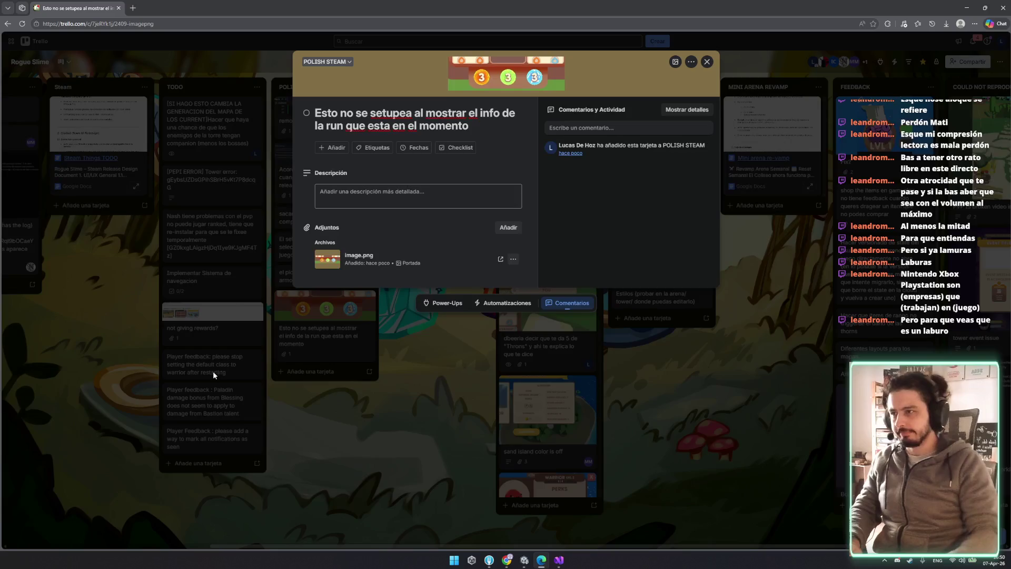
click(213, 371)
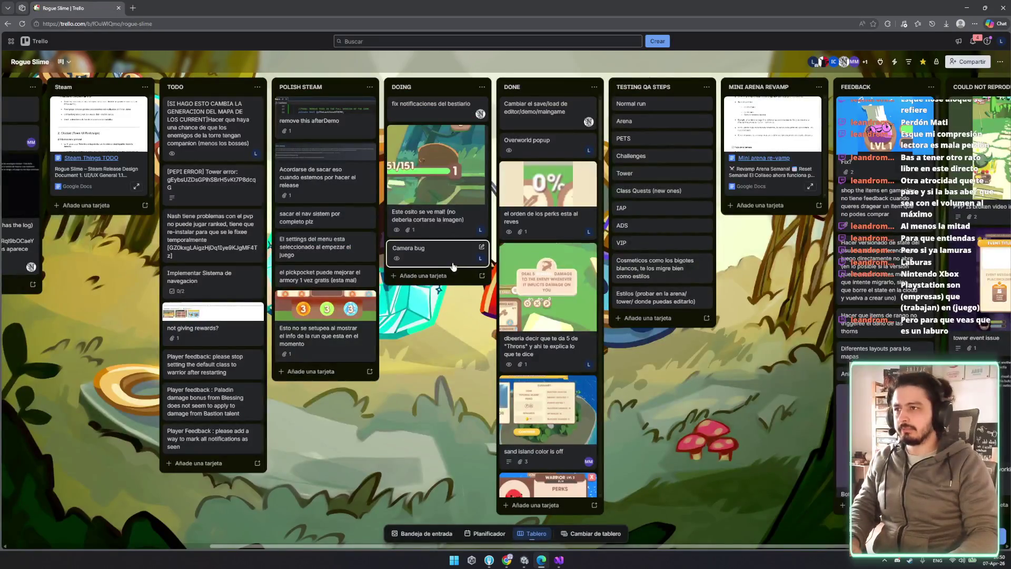